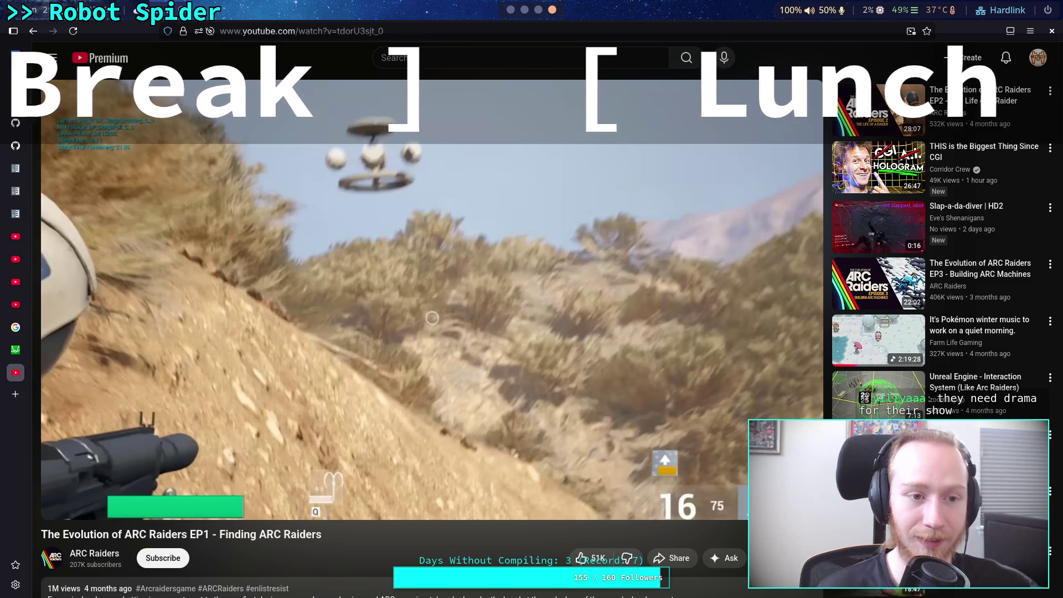
Step: Play the ARC Raiders EP1 video, pausing and resuming it, and stop at 12:43
{"action": "left_click", "coordinate": [432, 318]}
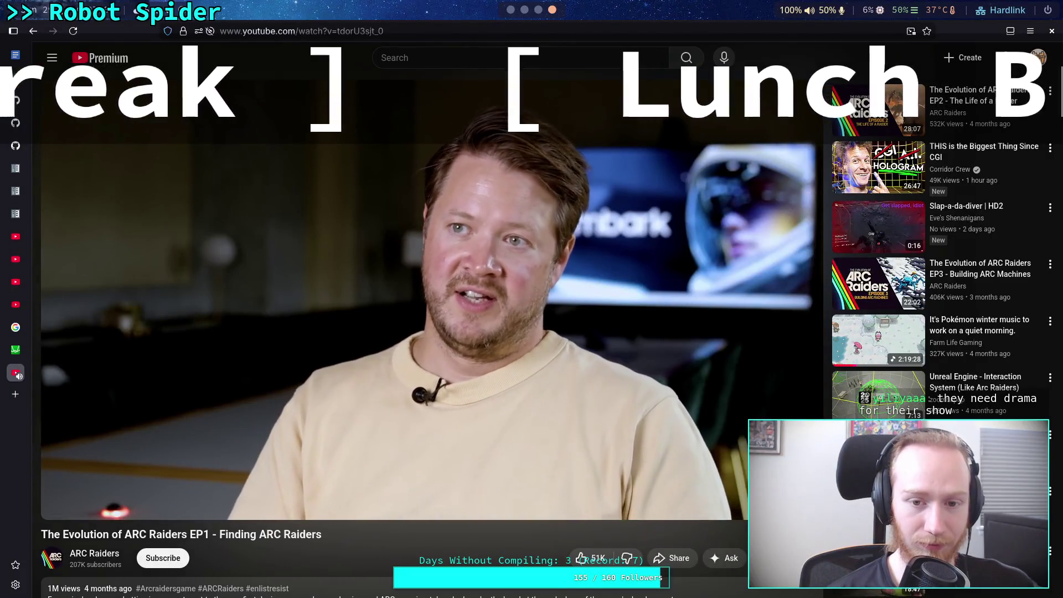
{"action": "key", "text": "space"}
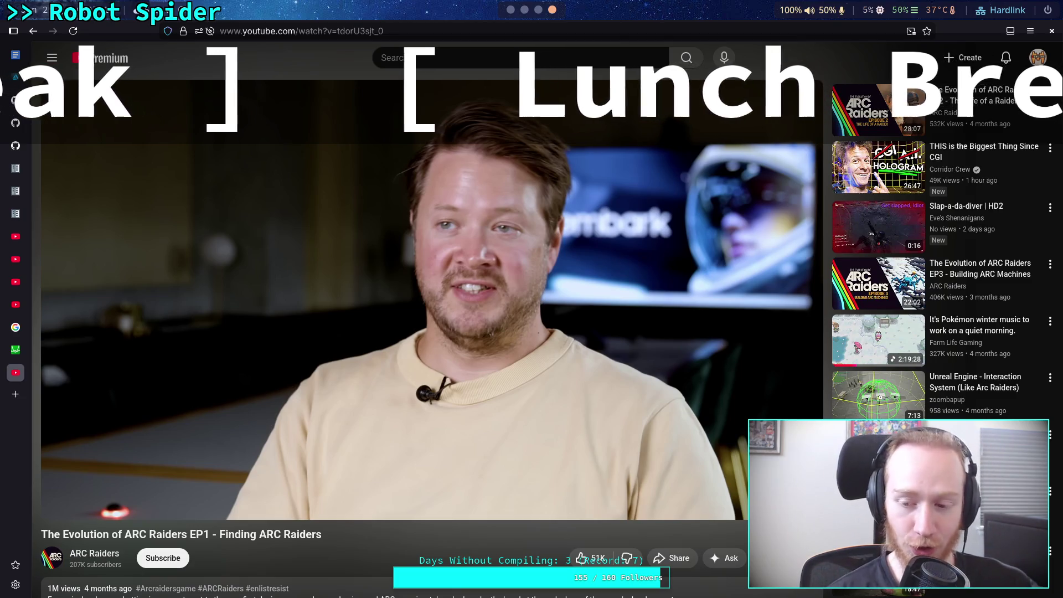
{"action": "key", "text": "space"}
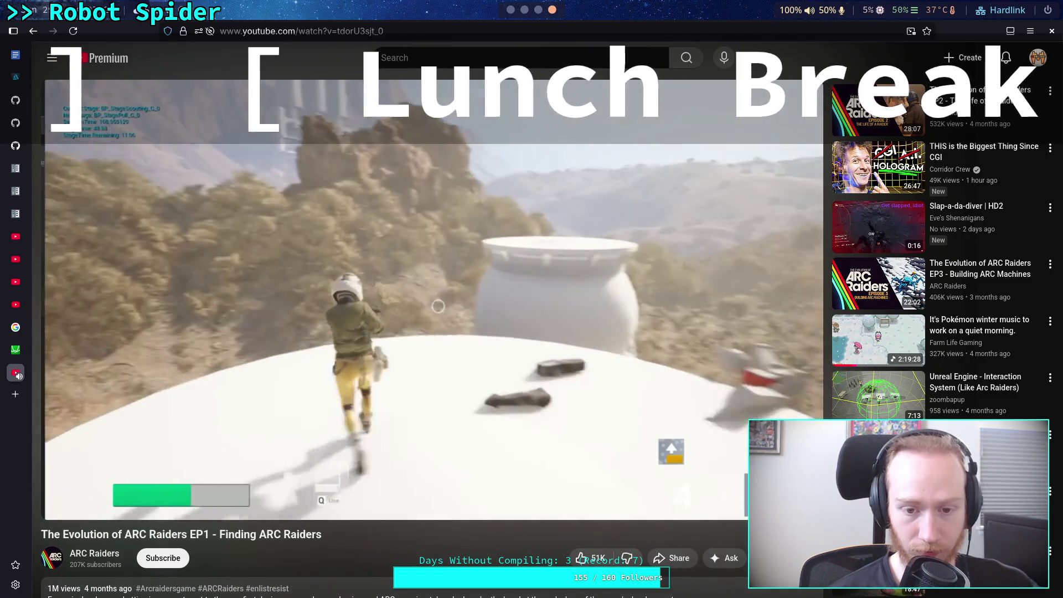
{"action": "key", "text": "space"}
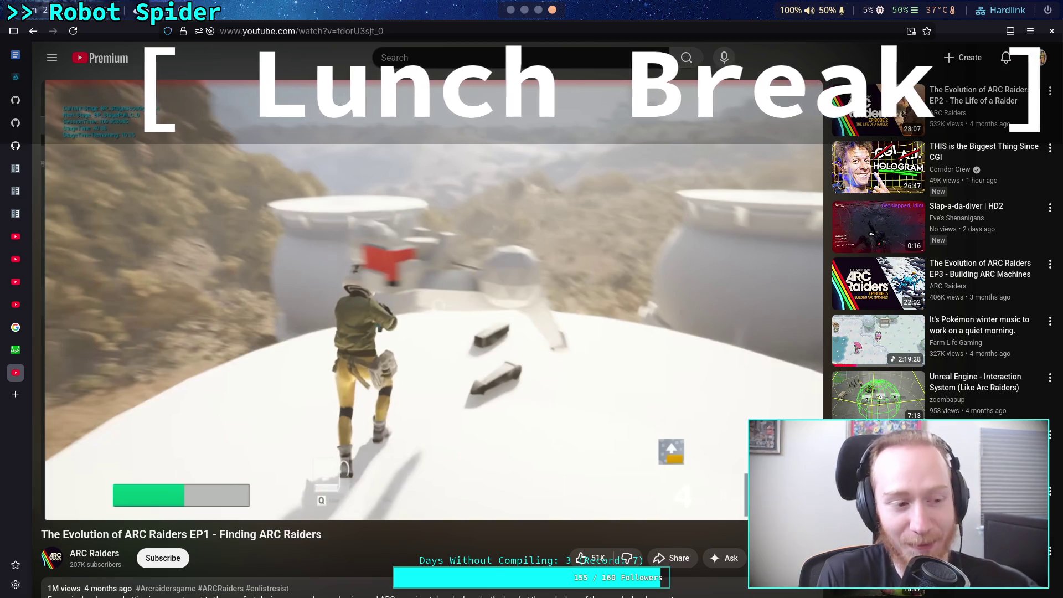
{"action": "key", "text": "space"}
{"action": "key", "text": "space"}
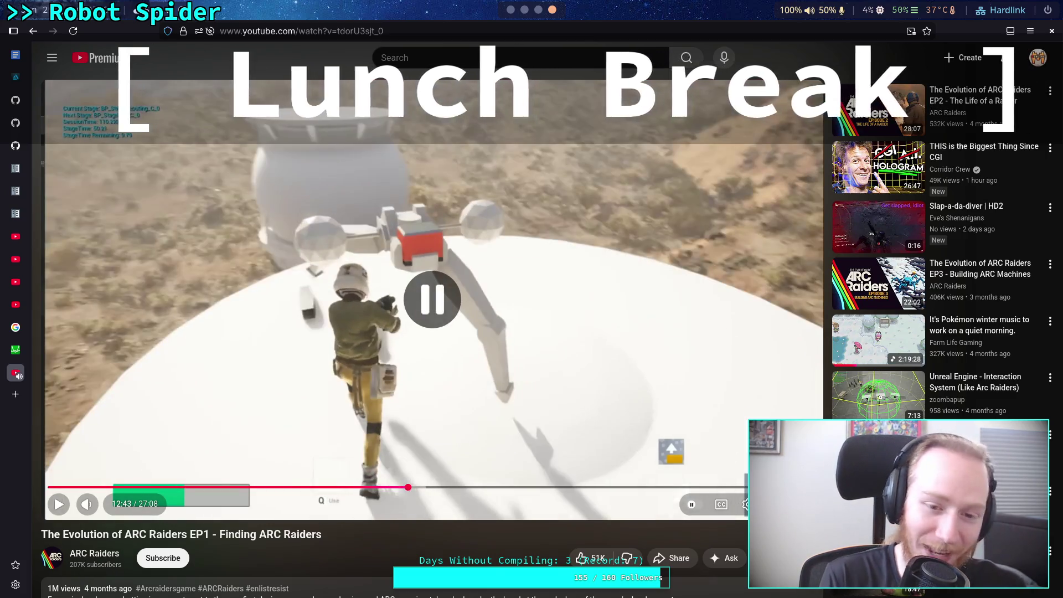
{"action": "key", "text": "space"}
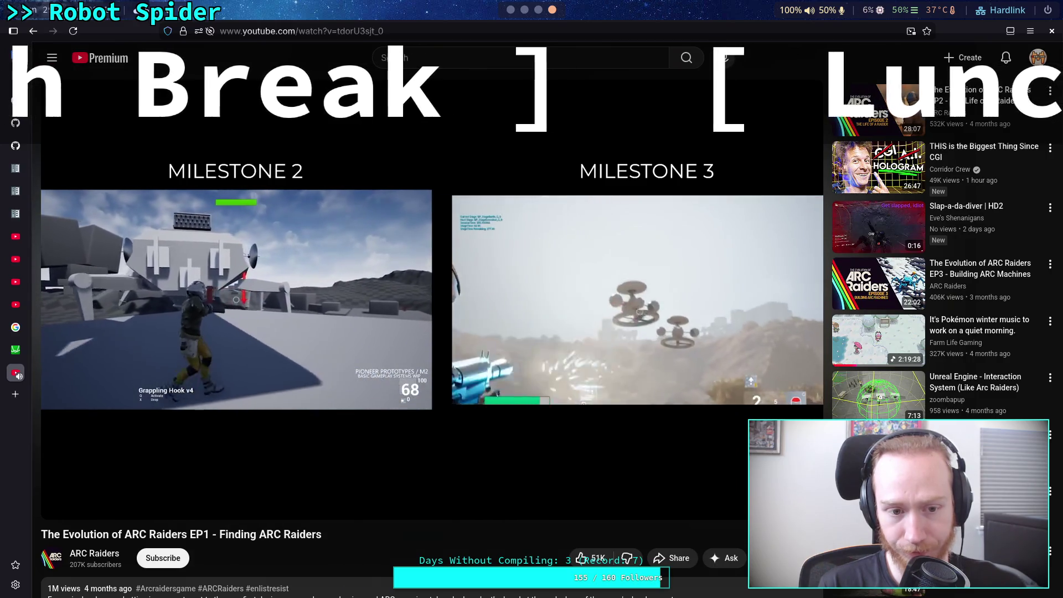
Step: Pause during the Milestone 2 vs 3 comparison and rewind to replay it from 13:12
{"action": "key", "text": "space"}
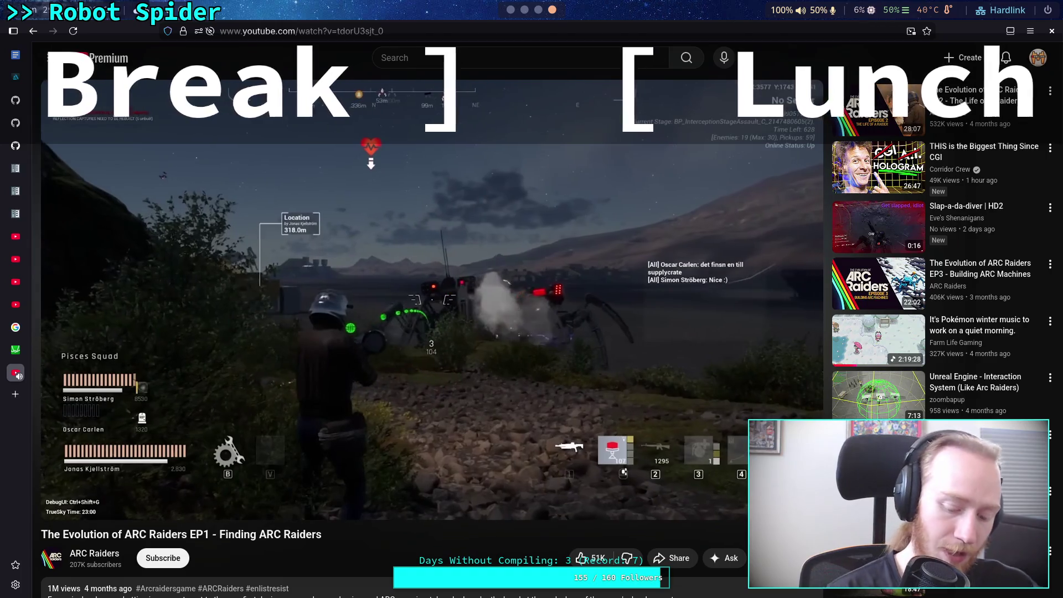
{"action": "key", "text": "Left"}
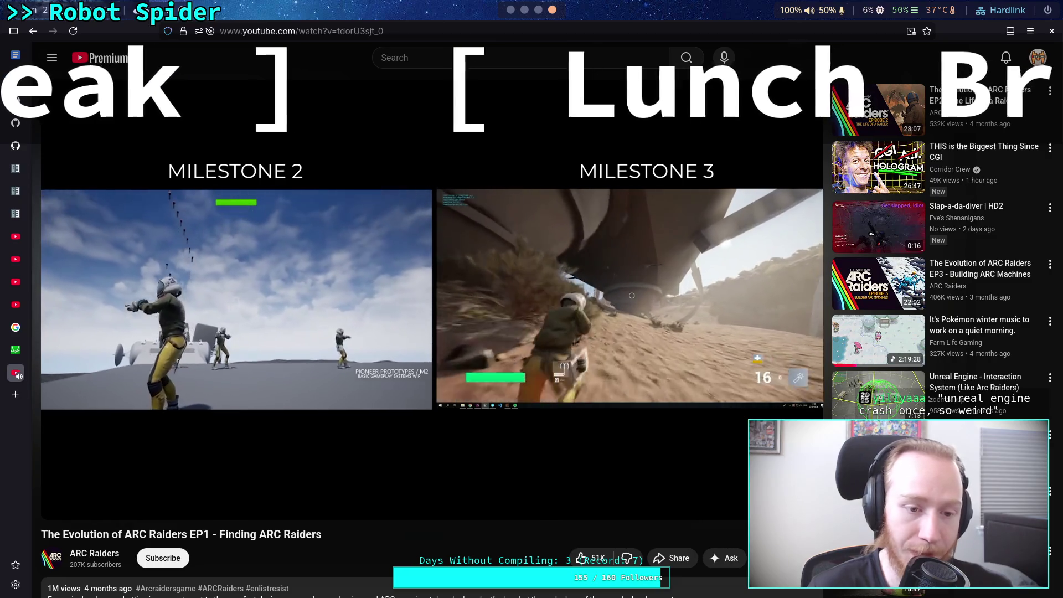
{"action": "key", "text": "Left"}
{"action": "key", "text": "Left"}
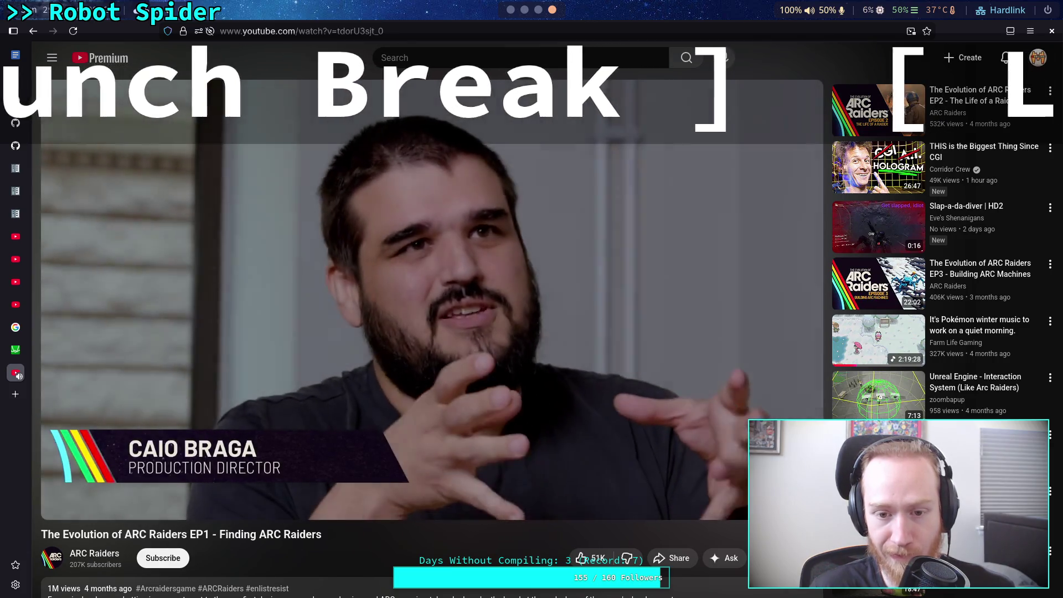
Step: Pause on the production director interview at 14:00, then briefly resume and re-pause
{"action": "key", "text": "space"}
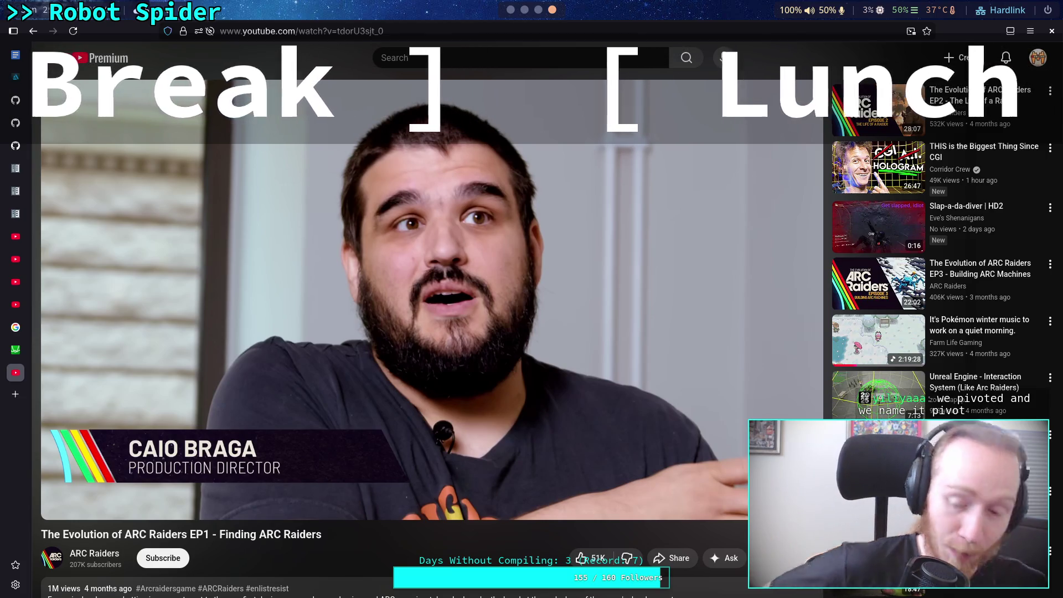
{"action": "key", "text": "space"}
{"action": "key", "text": "space"}
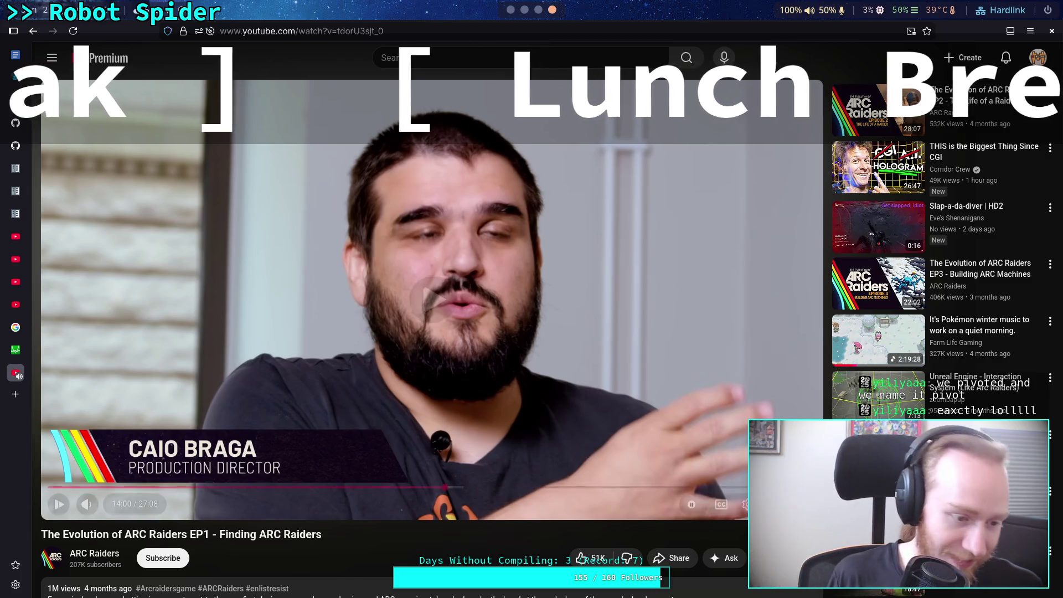
Step: Nudge the paused video forward, then resume it into the rocky desert footage
{"action": "key", "text": "k"}
{"action": "key", "text": "k"}
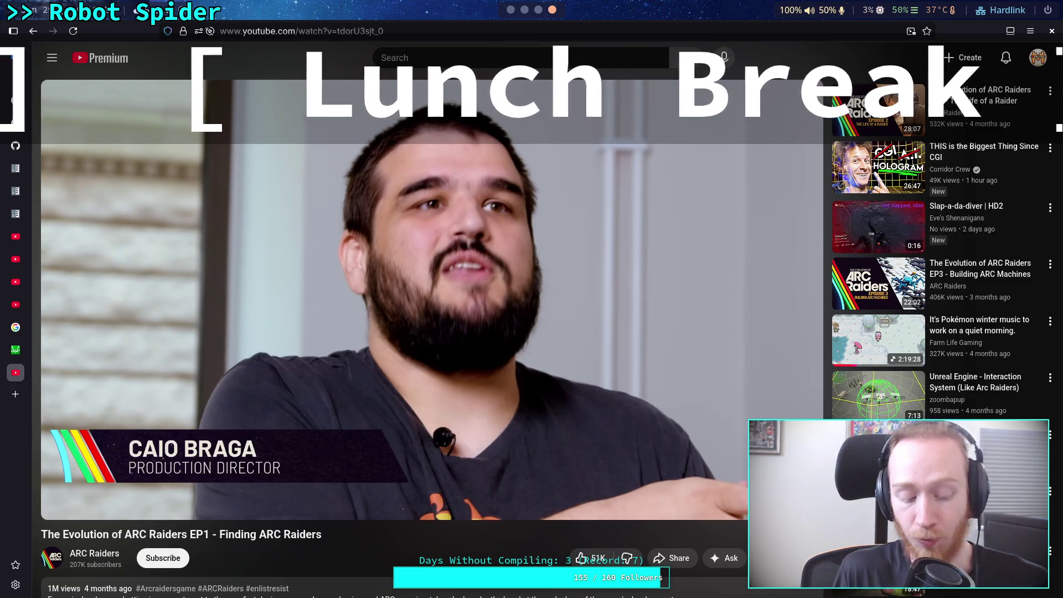
{"action": "key", "text": "space"}
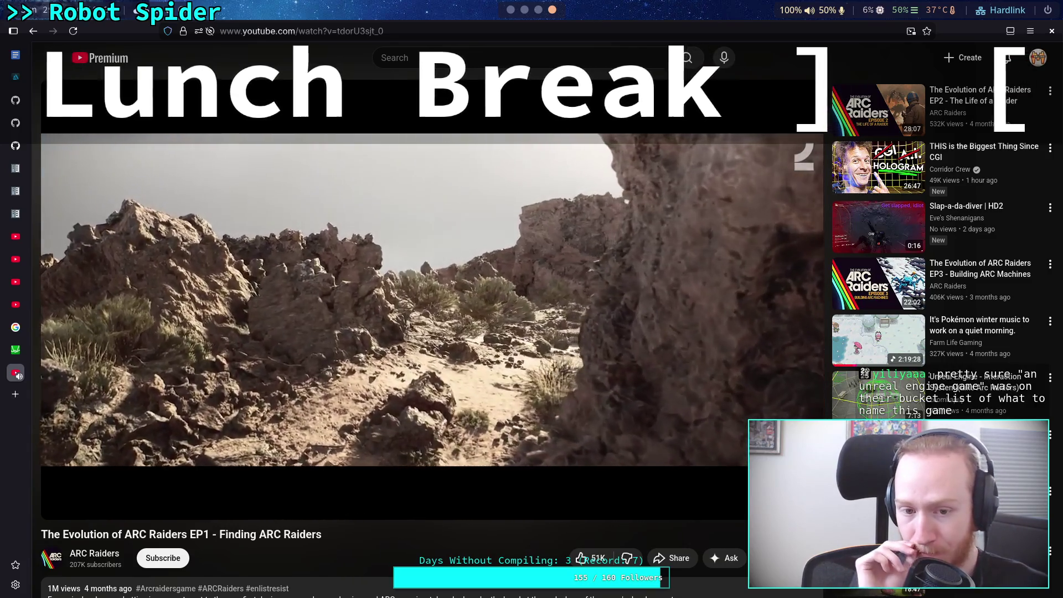
Step: Pause the video on the rocky desert shot at 14:20
{"action": "key", "text": "space"}
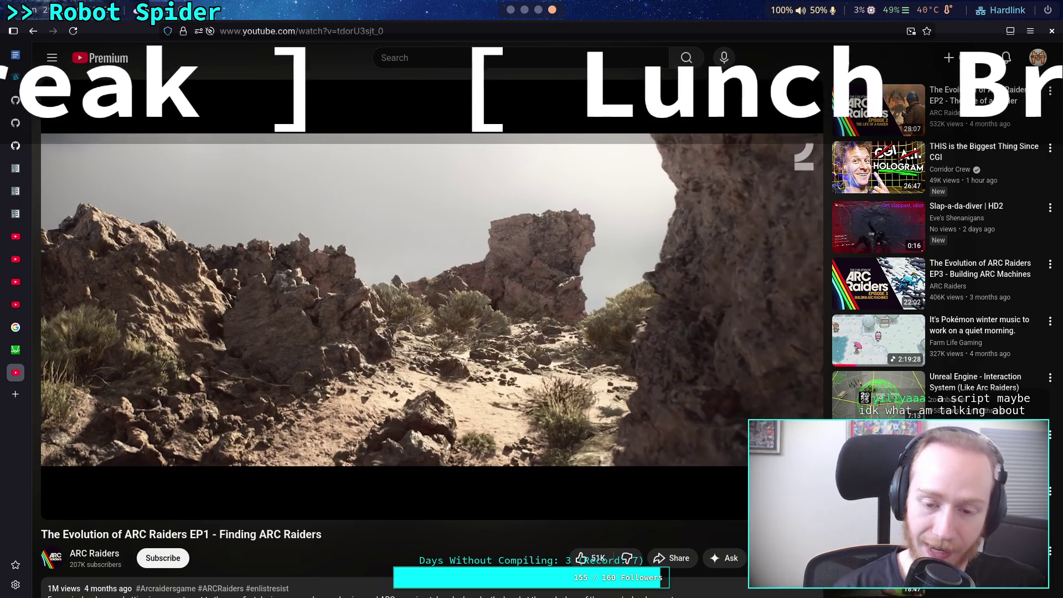
Step: Replay the desert scene by jumping back five seconds, pausing at 14:23
{"action": "key", "text": "space"}
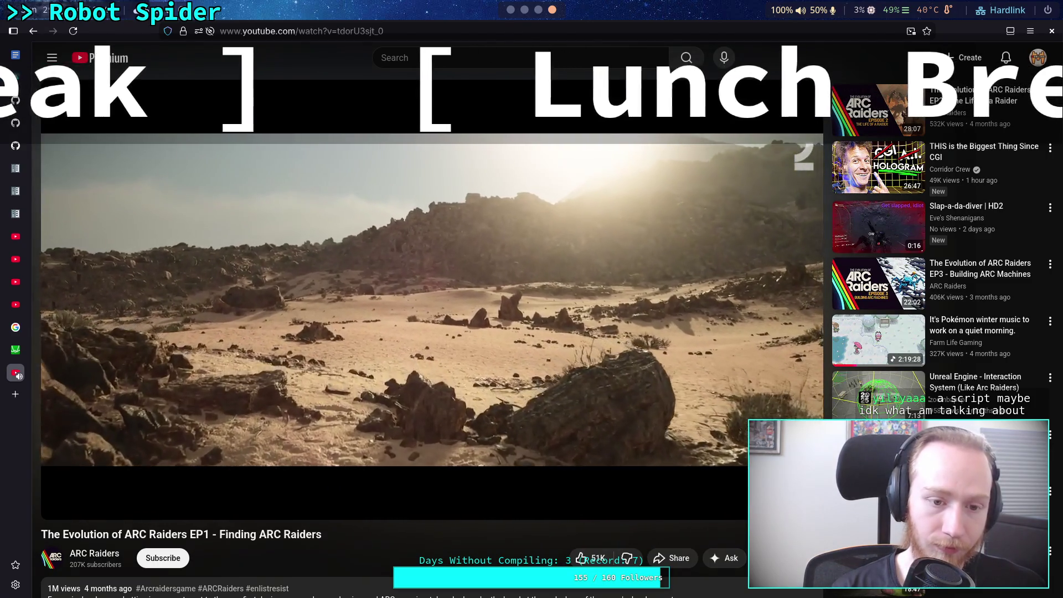
{"action": "key", "text": "space"}
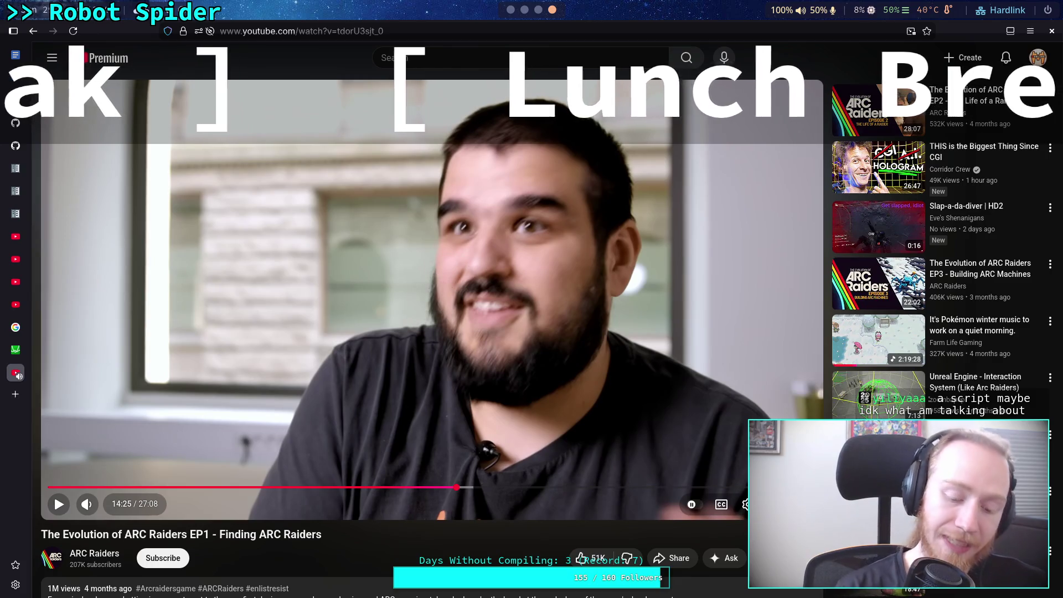
{"action": "key", "text": "Left"}
{"action": "key", "text": "space"}
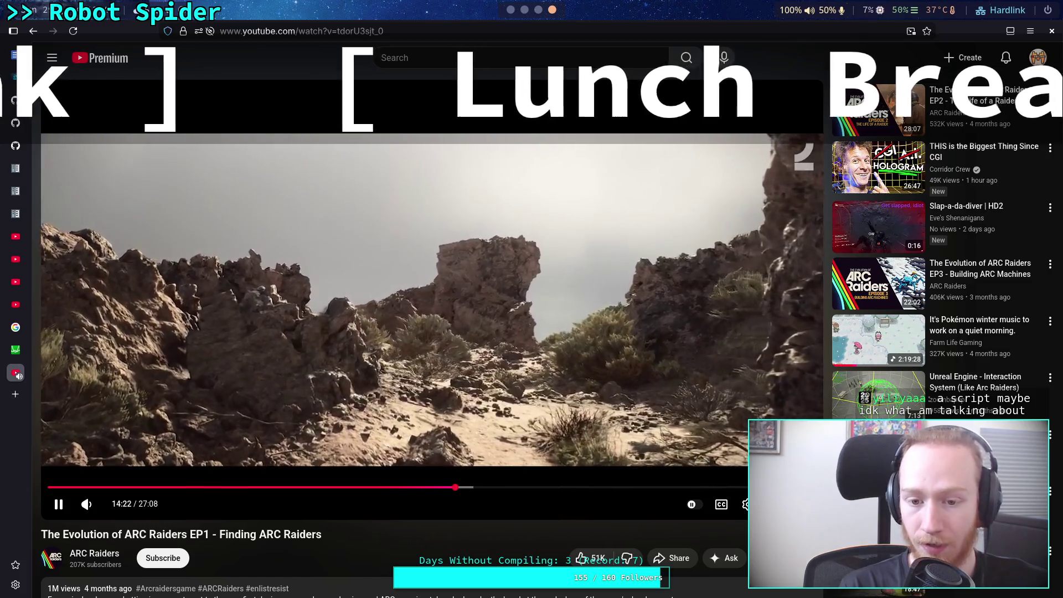
{"action": "key", "text": "space"}
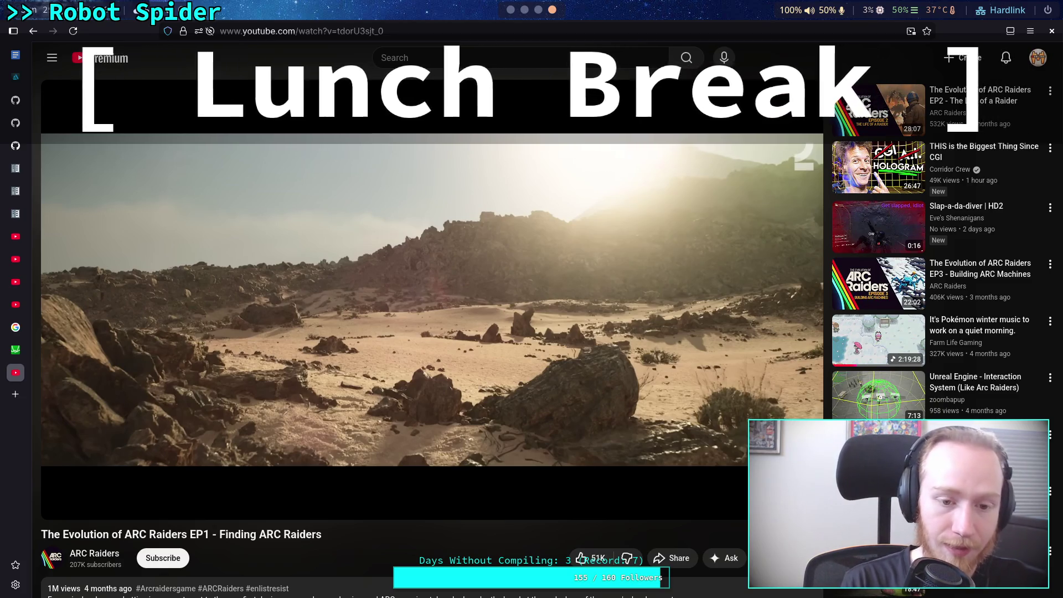
Step: Play on into the design director interview and pause at 14:55
{"action": "key", "text": "space"}
{"action": "key", "text": "space"}
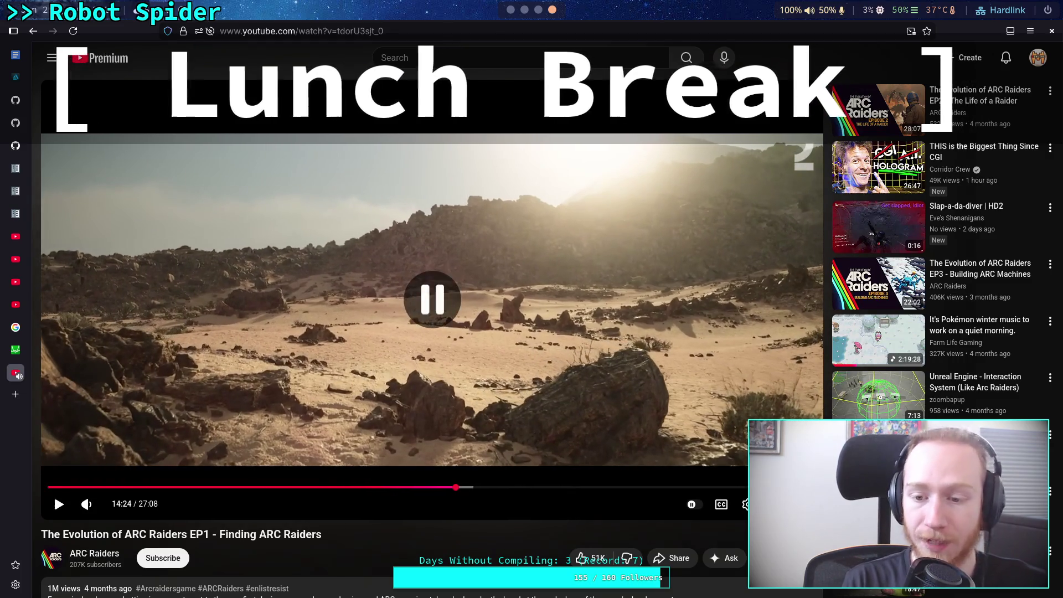
{"action": "key", "text": "space"}
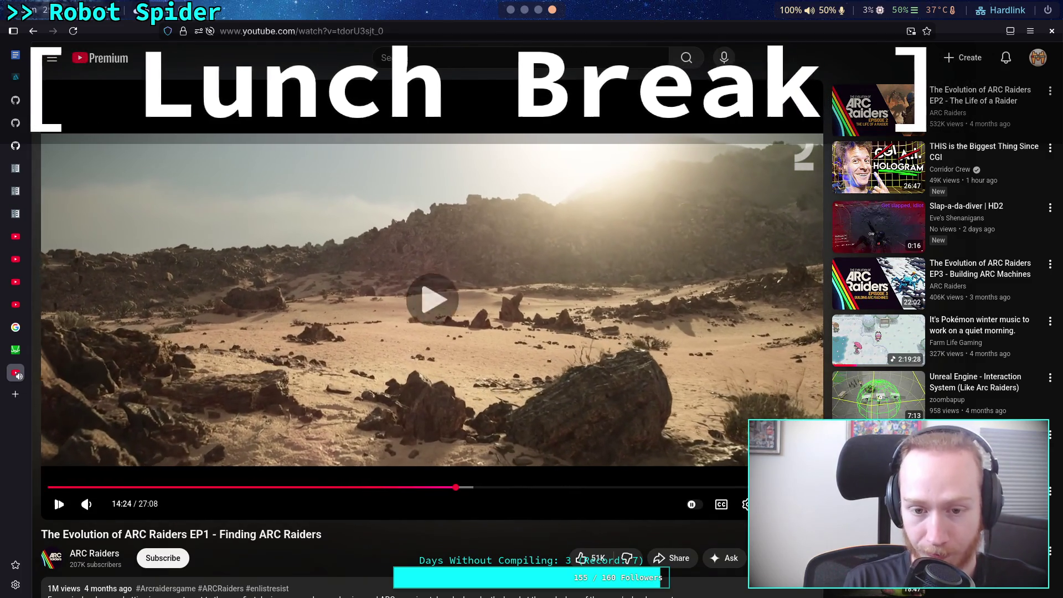
{"action": "key", "text": "space"}
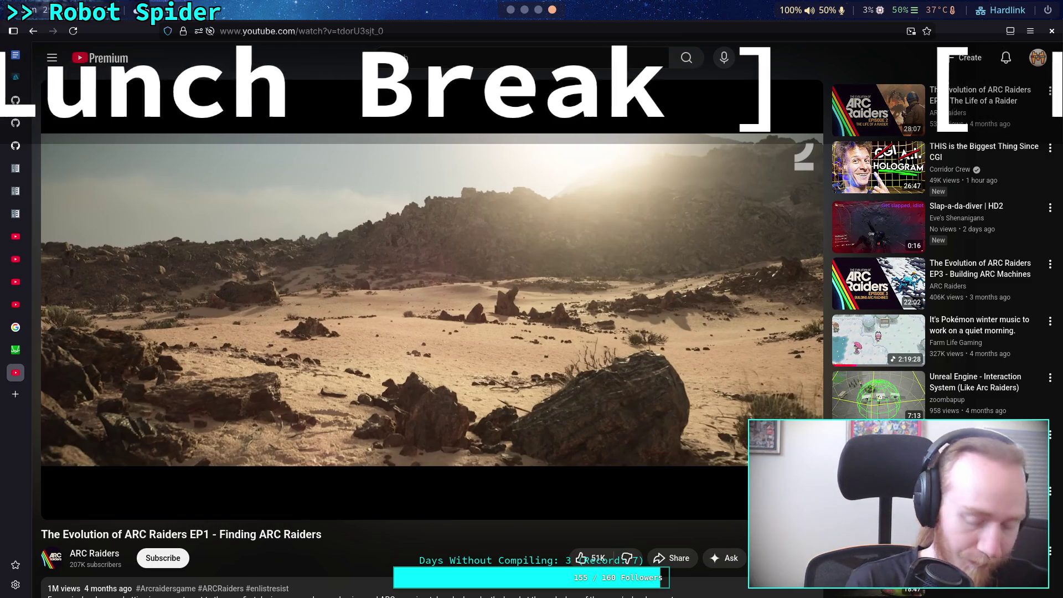
{"action": "key", "text": "space"}
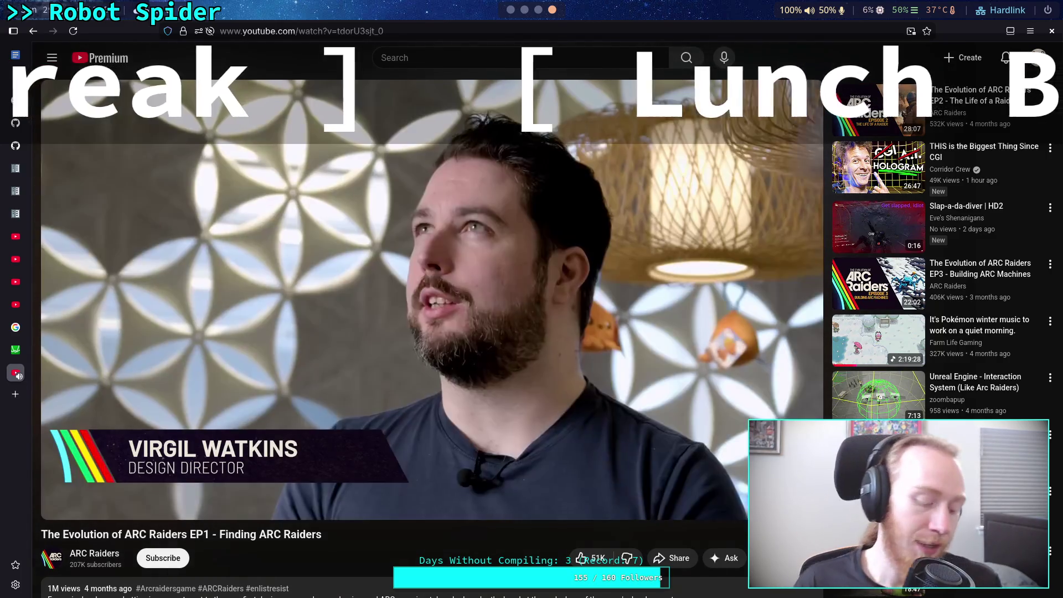
{"action": "key", "text": "space"}
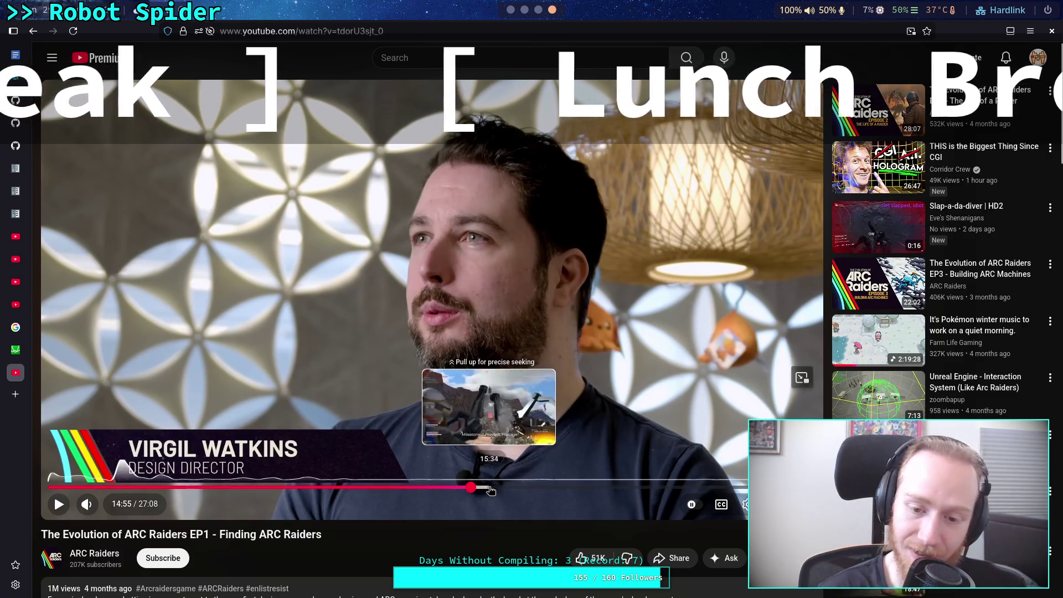
Step: Scroll through the video's comments, then switch to the Crawler Bot leg ground-detection note
{"action": "scroll", "coordinate": [408, 464], "scroll_direction": "down", "scroll_amount": 5}
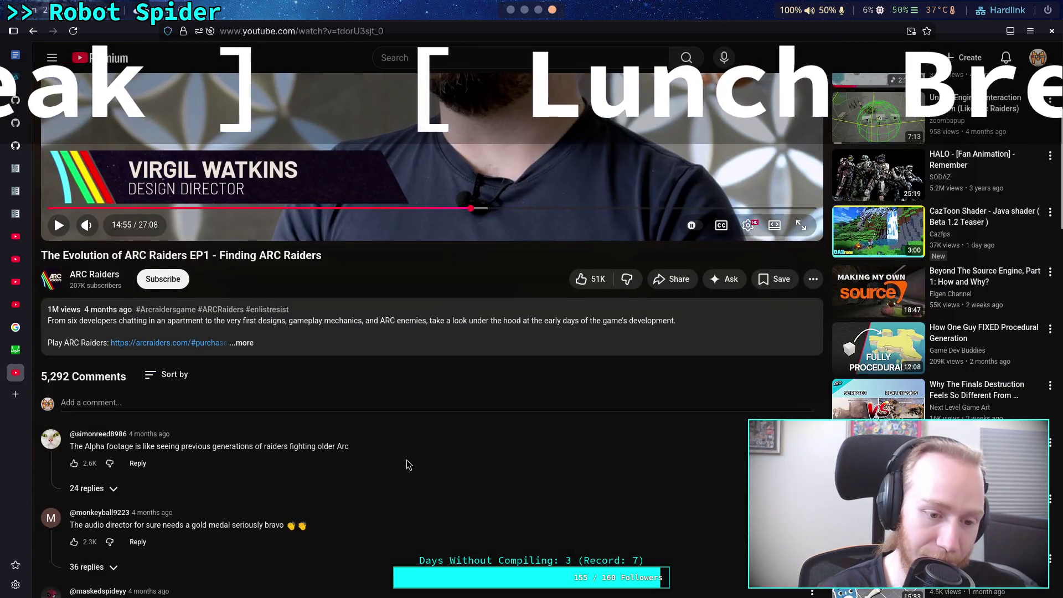
{"action": "scroll", "coordinate": [406, 461], "scroll_direction": "down", "scroll_amount": 5}
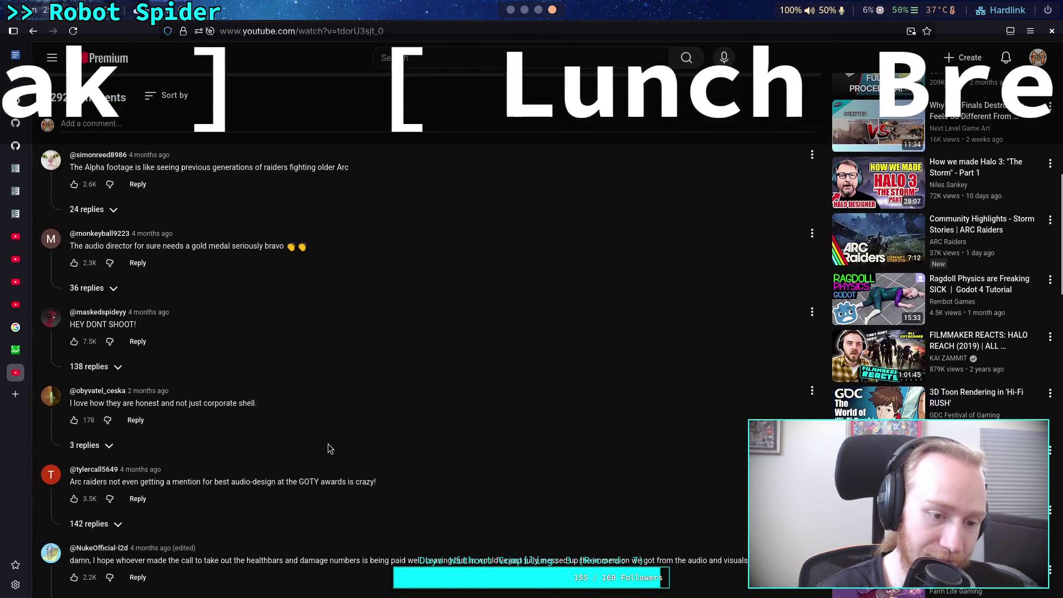
{"action": "scroll", "coordinate": [327, 443], "scroll_direction": "down", "scroll_amount": 3}
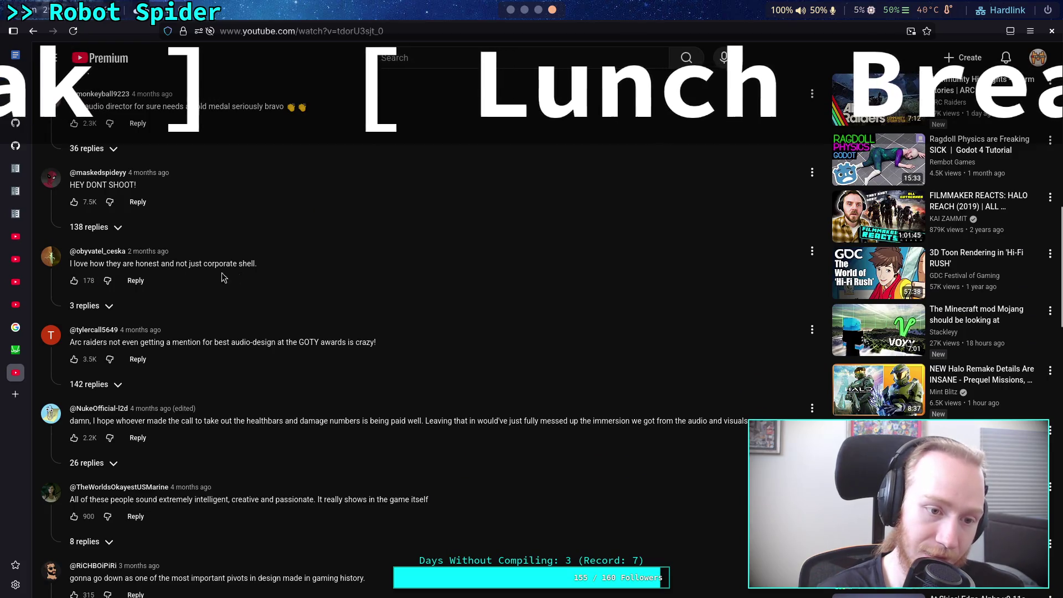
{"action": "left_click", "coordinate": [249, 329]}
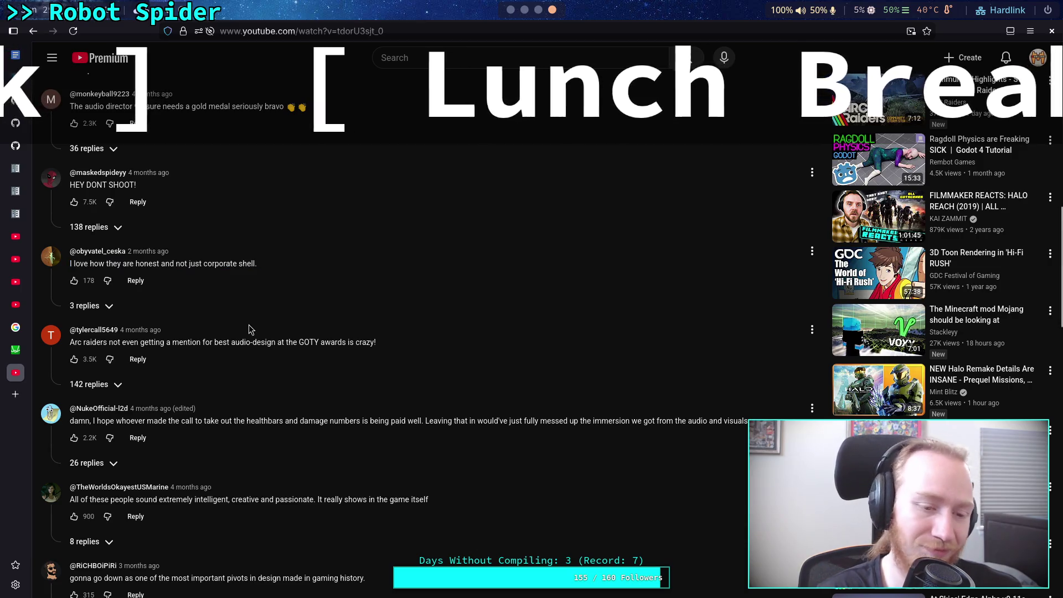
{"action": "scroll", "coordinate": [249, 329], "scroll_direction": "down", "scroll_amount": 4}
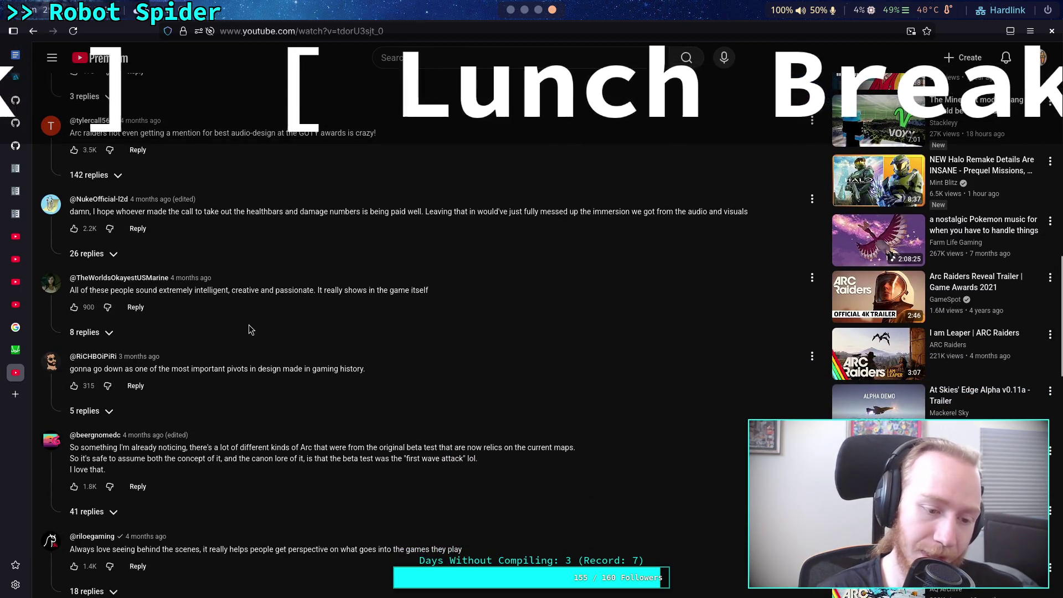
{"action": "scroll", "coordinate": [249, 328], "scroll_direction": "down", "scroll_amount": 2}
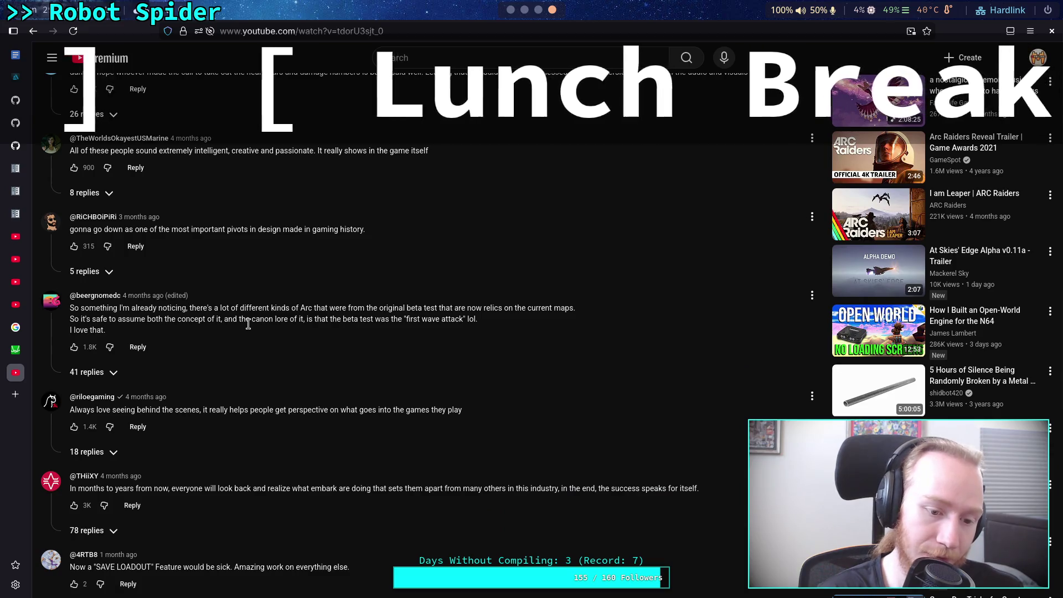
{"action": "scroll", "coordinate": [248, 324], "scroll_direction": "down", "scroll_amount": 2}
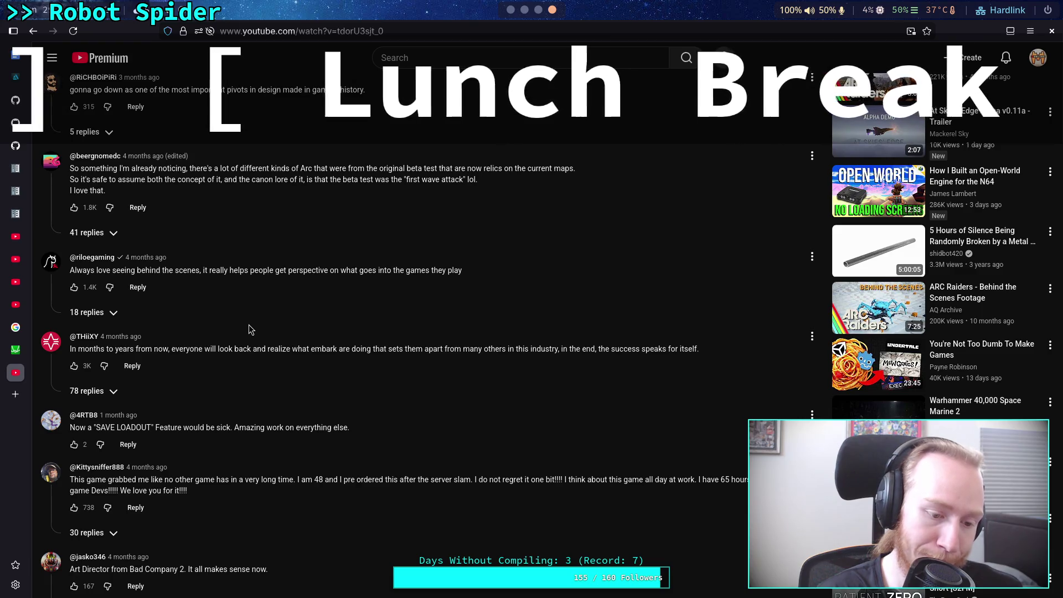
{"action": "scroll", "coordinate": [249, 330], "scroll_direction": "down", "scroll_amount": 6}
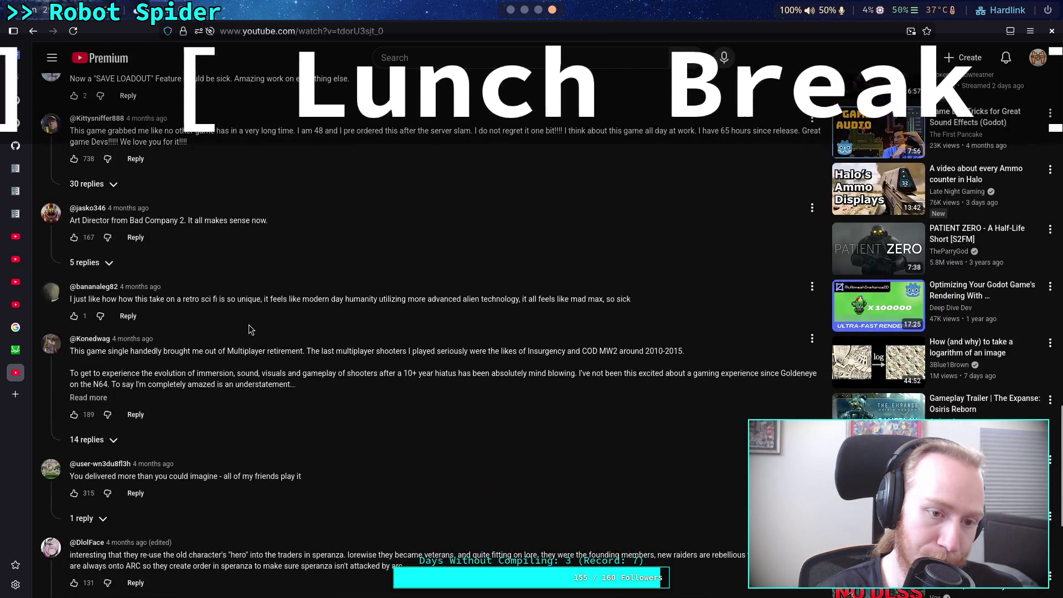
{"action": "scroll", "coordinate": [410, 378], "scroll_direction": "up", "scroll_amount": 15}
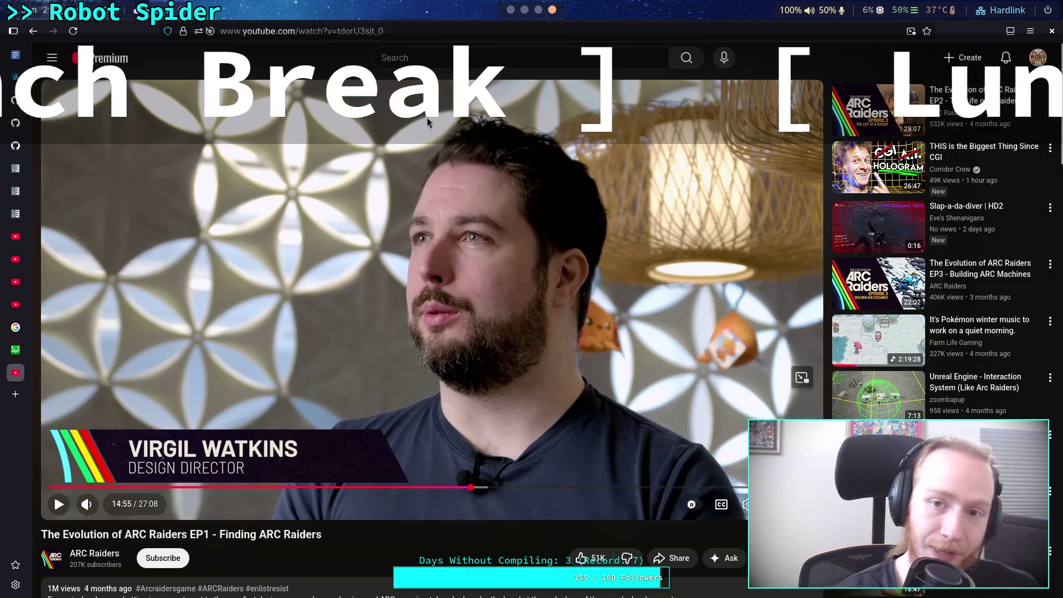
{"action": "left_click", "coordinate": [528, 11]}
{"action": "left_click", "coordinate": [538, 10]}
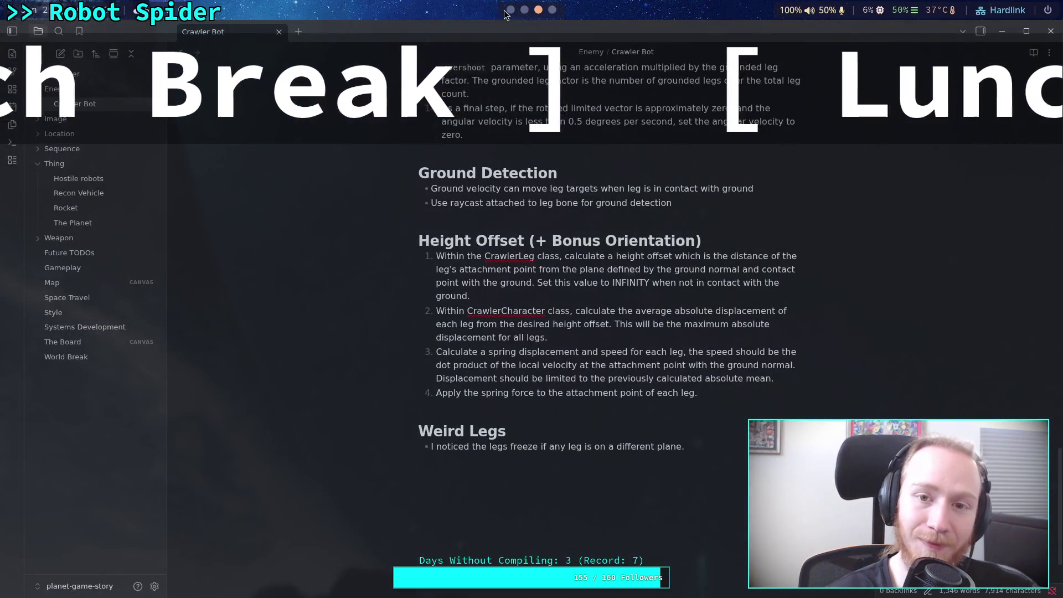
{"action": "left_click", "coordinate": [552, 10]}
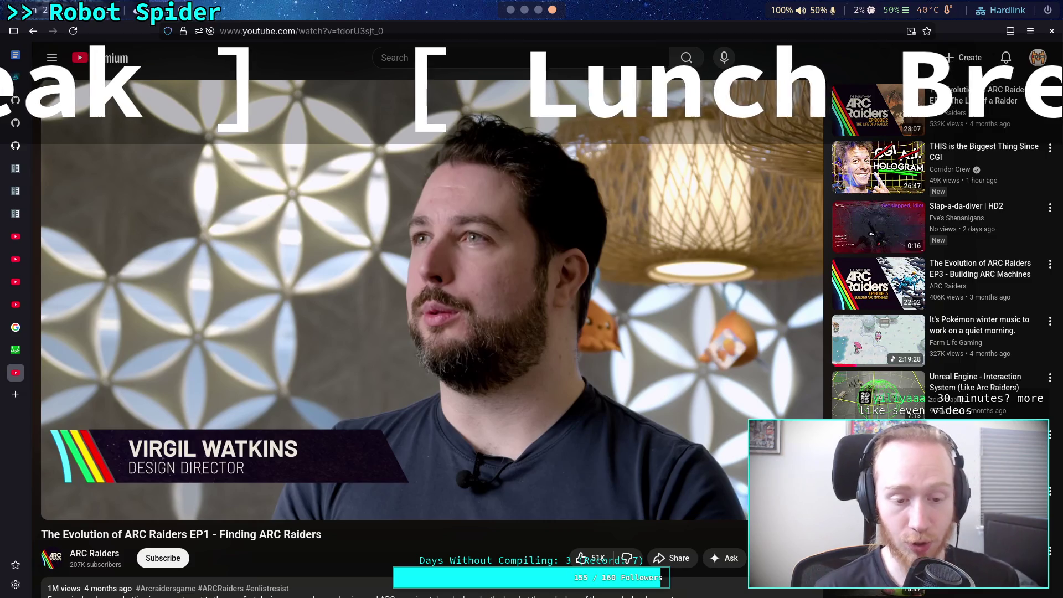
Step: Seek the video back from 10:55 to 10:41, where the technical designer interview begins
{"action": "mouse_move", "coordinate": [361, 168]}
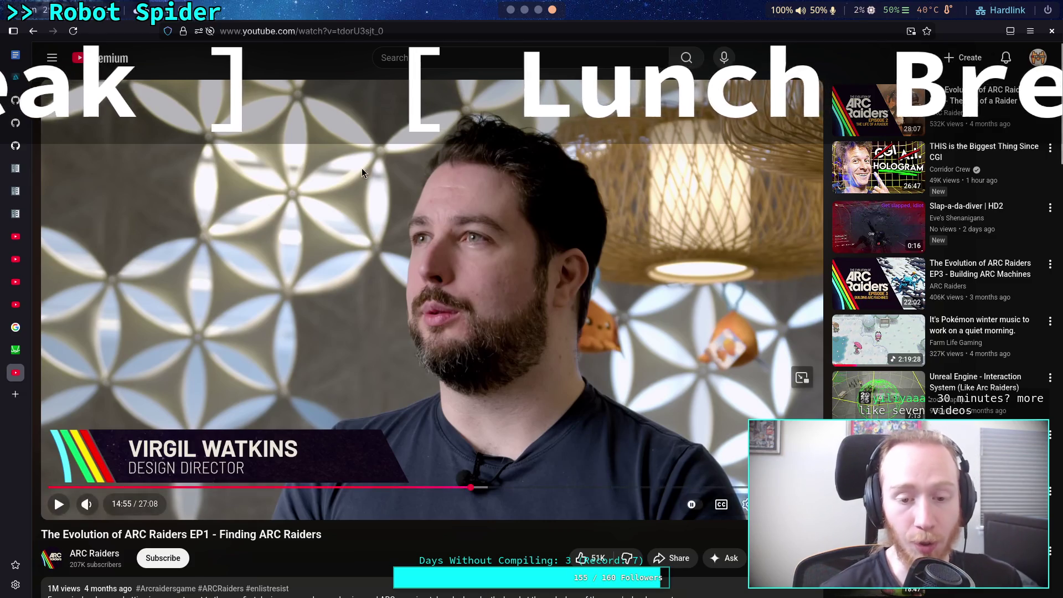
{"action": "left_click", "coordinate": [357, 486]}
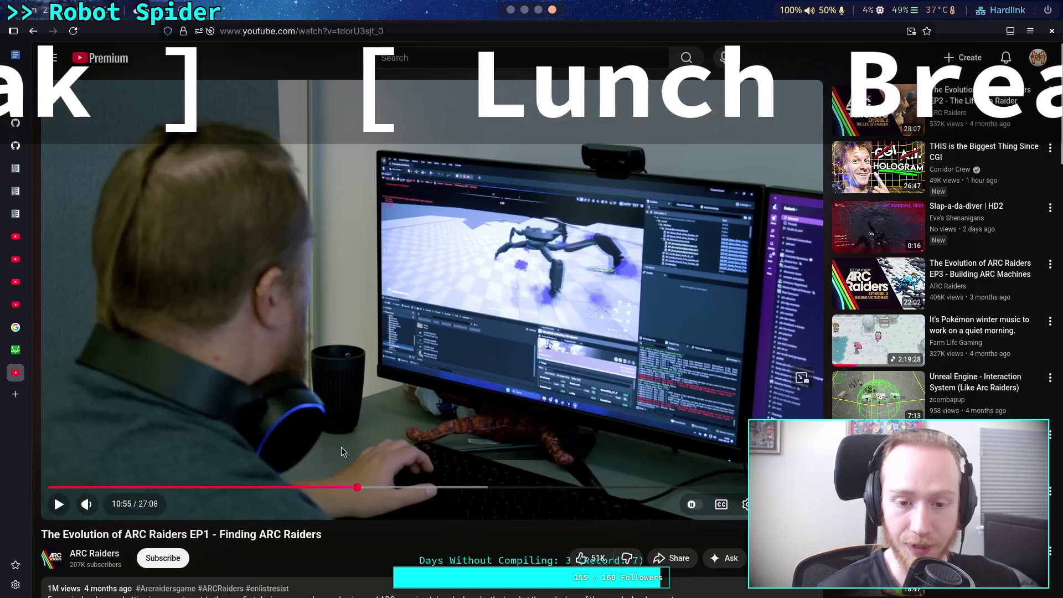
{"action": "left_click", "coordinate": [350, 487]}
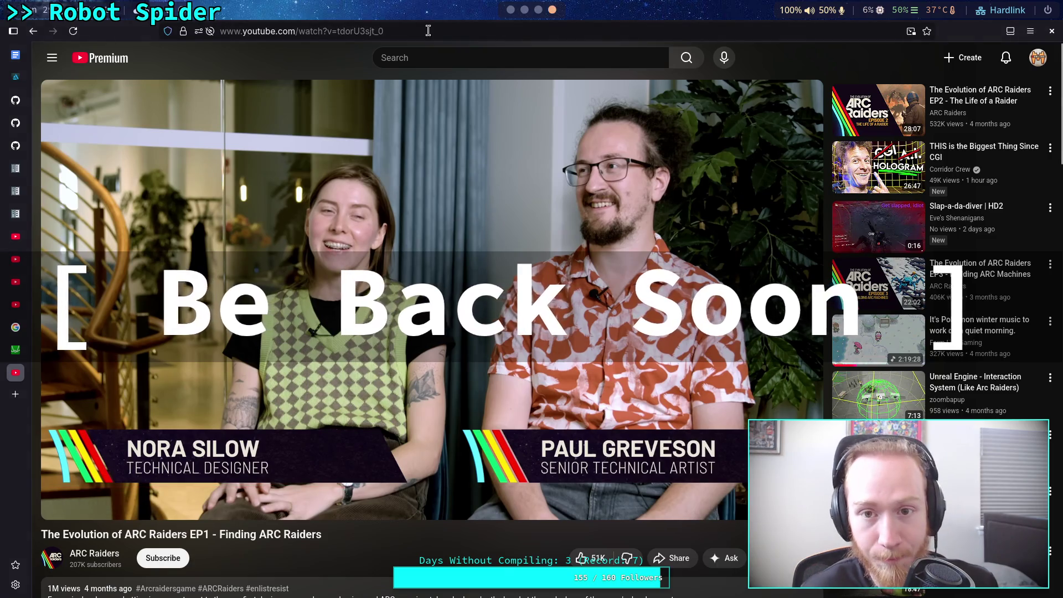
Step: Bring the Godot editor with the running crawler bot scene to the front
{"action": "key", "text": "alt+Tab"}
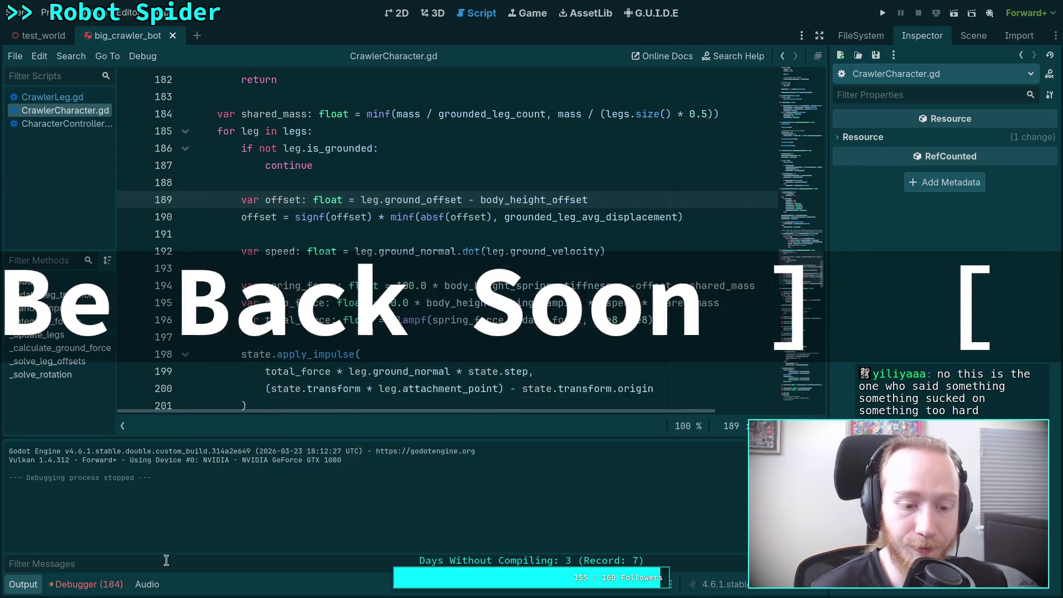
Step: Stop the crawler test, scan its 184 debugger errors, and hide the bottom panel
{"action": "left_click", "coordinate": [115, 589]}
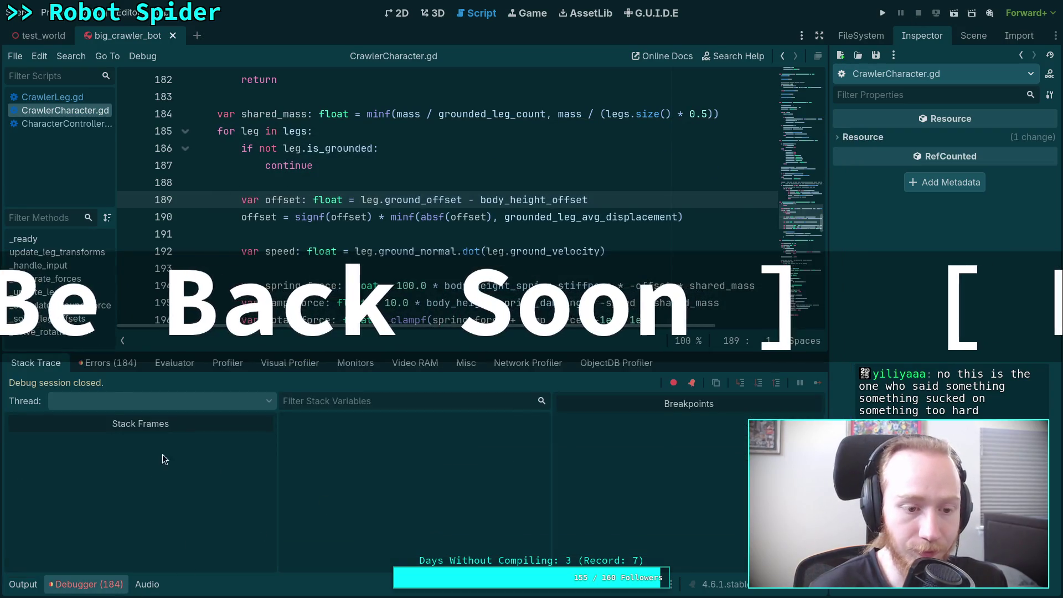
{"action": "left_click", "coordinate": [131, 365]}
{"action": "scroll", "coordinate": [304, 477], "scroll_direction": "down", "scroll_amount": 5}
{"action": "scroll", "coordinate": [801, 404], "scroll_direction": "up", "scroll_amount": 15}
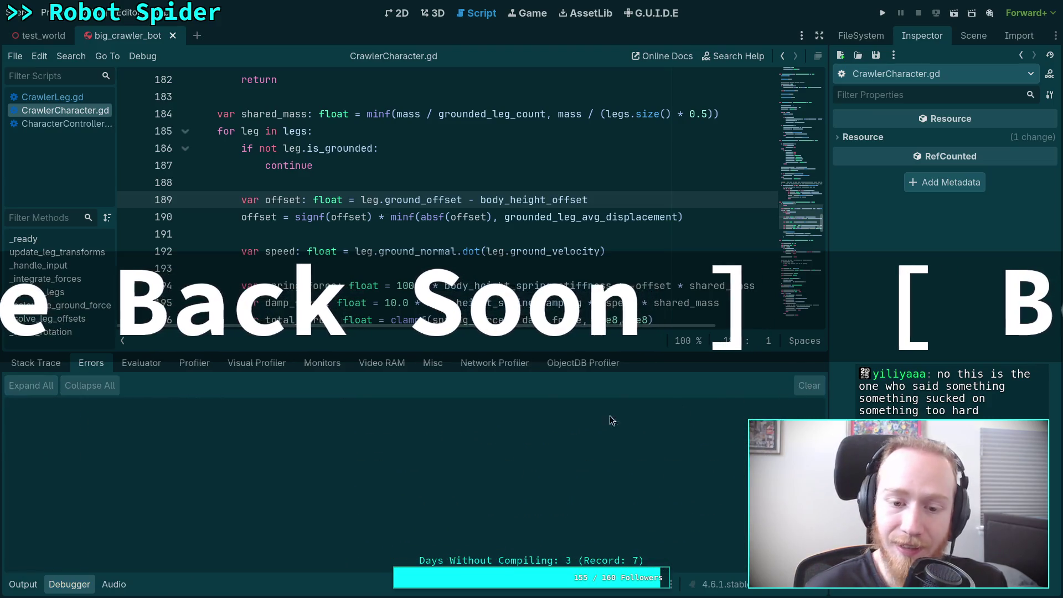
{"action": "key", "text": "ctrl+j"}
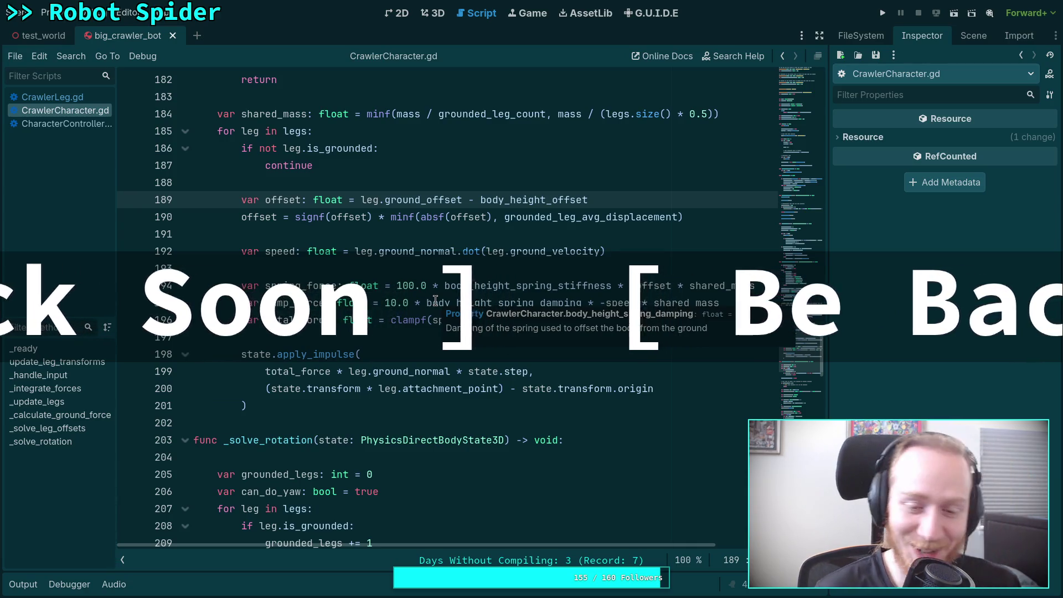
Step: Read the _solve_leg_offsets spring-force code around lines 197–202, then return to the YouTube video
{"action": "left_click", "coordinate": [285, 419]}
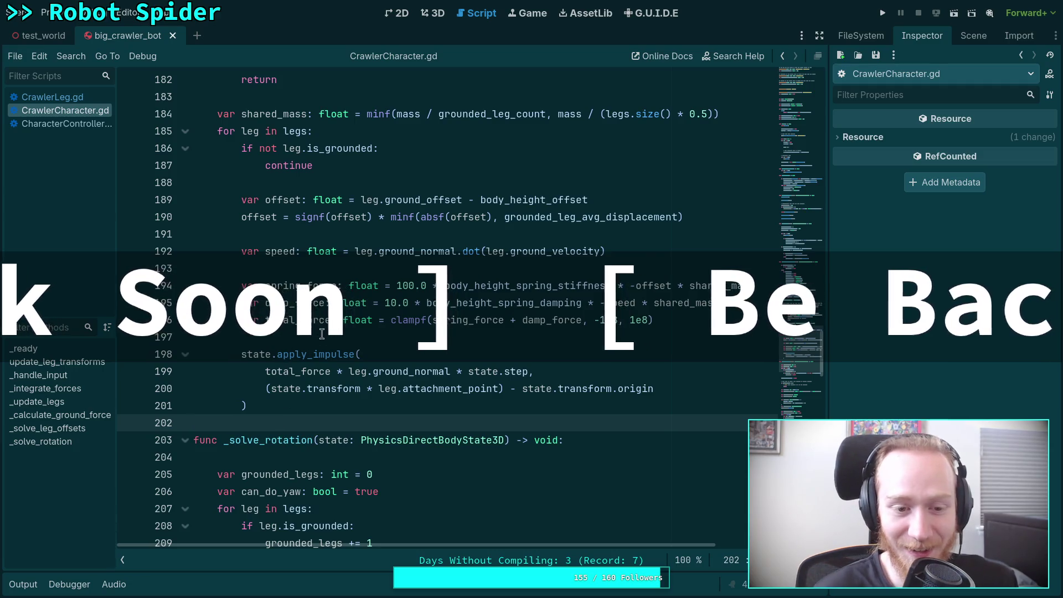
{"action": "key", "text": "Up"}
{"action": "key", "text": "Up"}
{"action": "key", "text": "Up"}
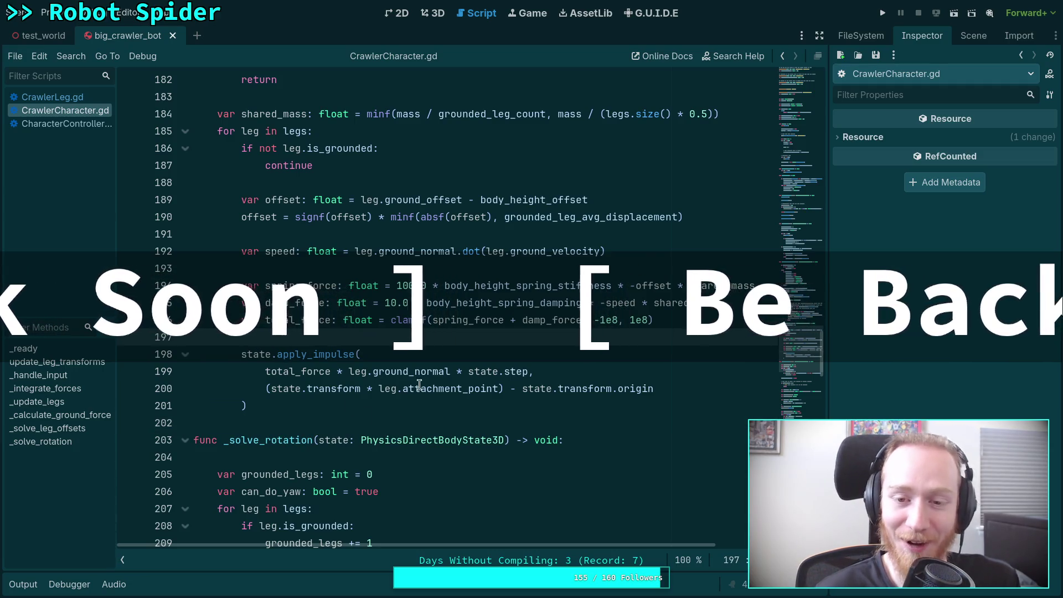
{"action": "left_click", "coordinate": [306, 419]}
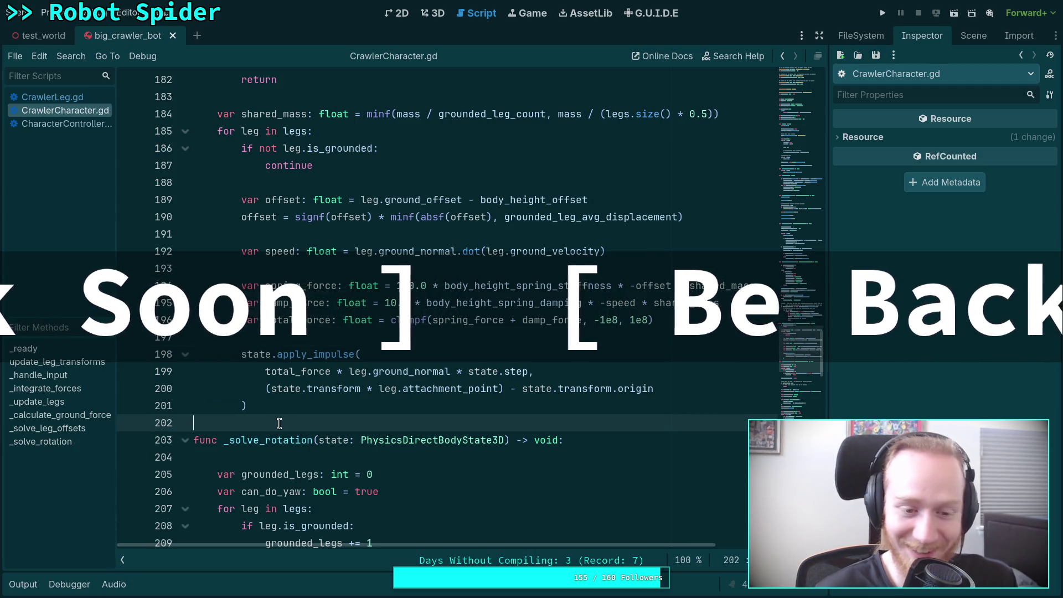
{"action": "left_click", "coordinate": [298, 337]}
{"action": "scroll", "coordinate": [299, 335], "scroll_direction": "up", "scroll_amount": 1}
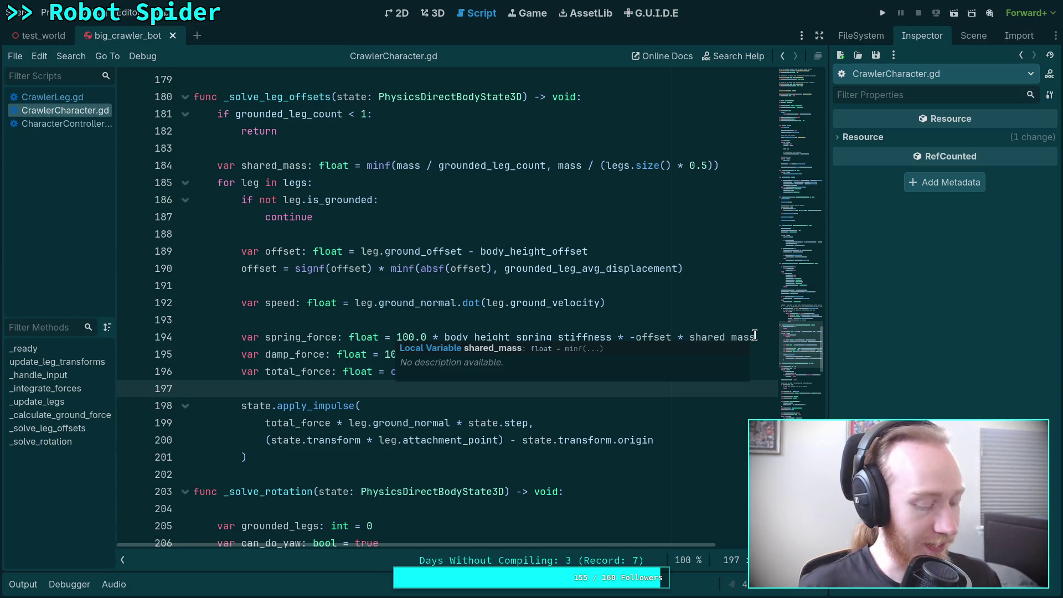
{"action": "key", "text": "super+4"}
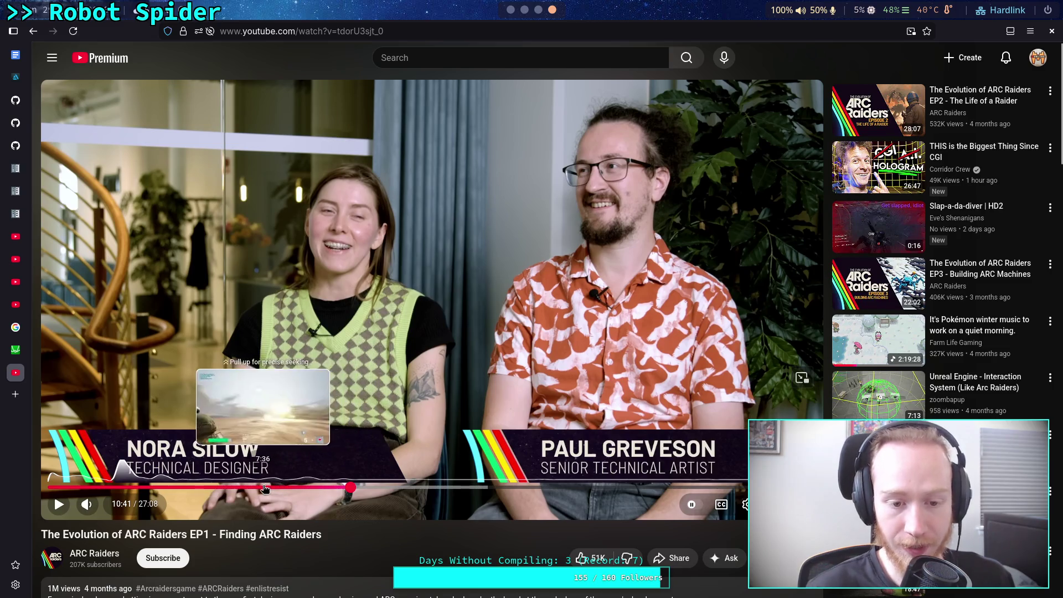
Step: Scrub the video between 3:06 and 12:13, leaving it paused around 12:03
{"action": "left_click", "coordinate": [246, 488]}
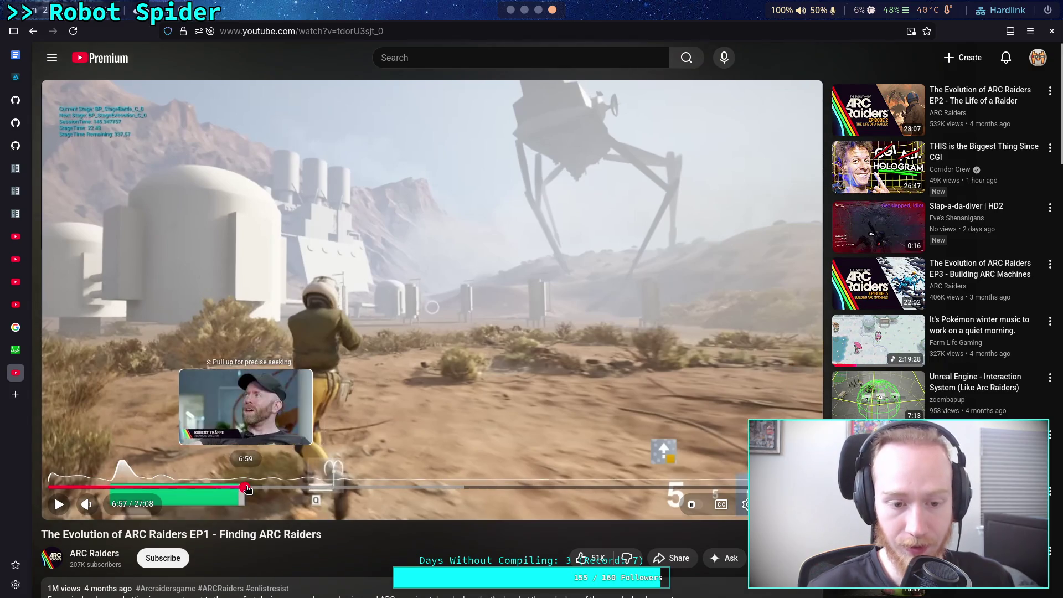
{"action": "left_click", "coordinate": [246, 488]}
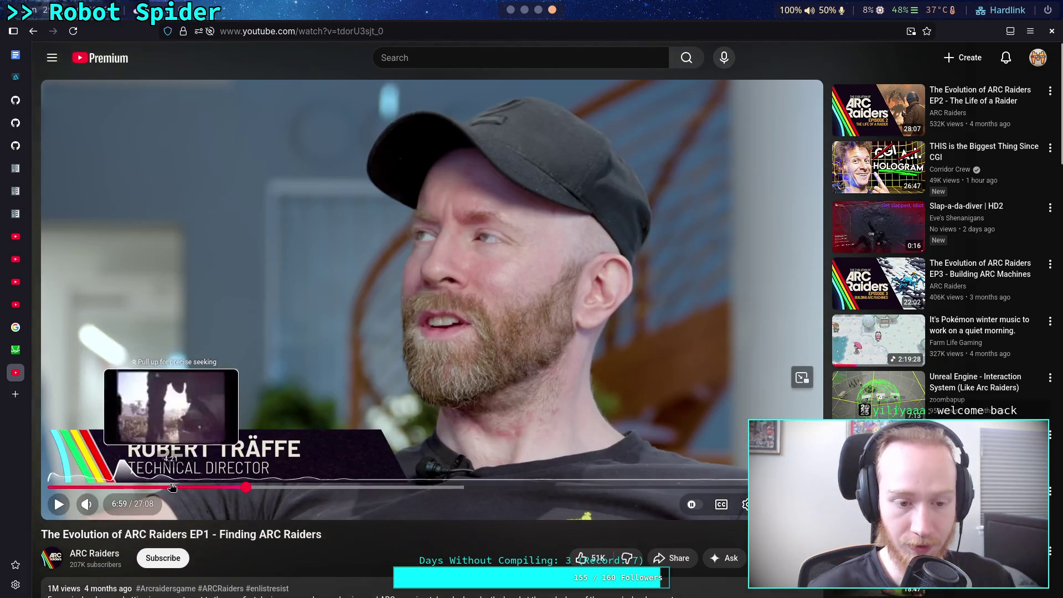
{"action": "left_click", "coordinate": [137, 491]}
{"action": "left_click", "coordinate": [139, 487]}
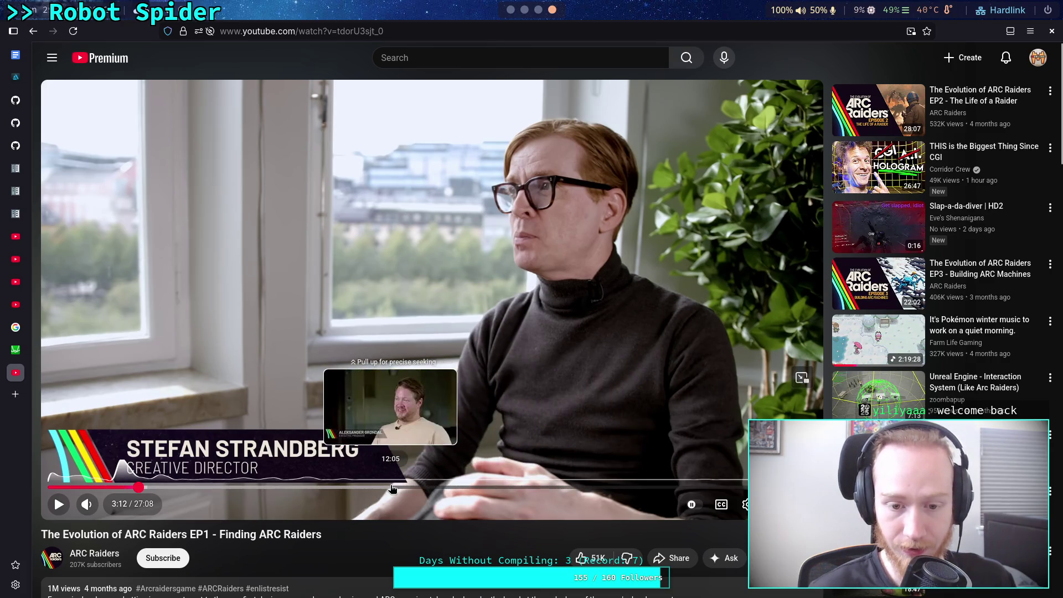
{"action": "left_click", "coordinate": [392, 488]}
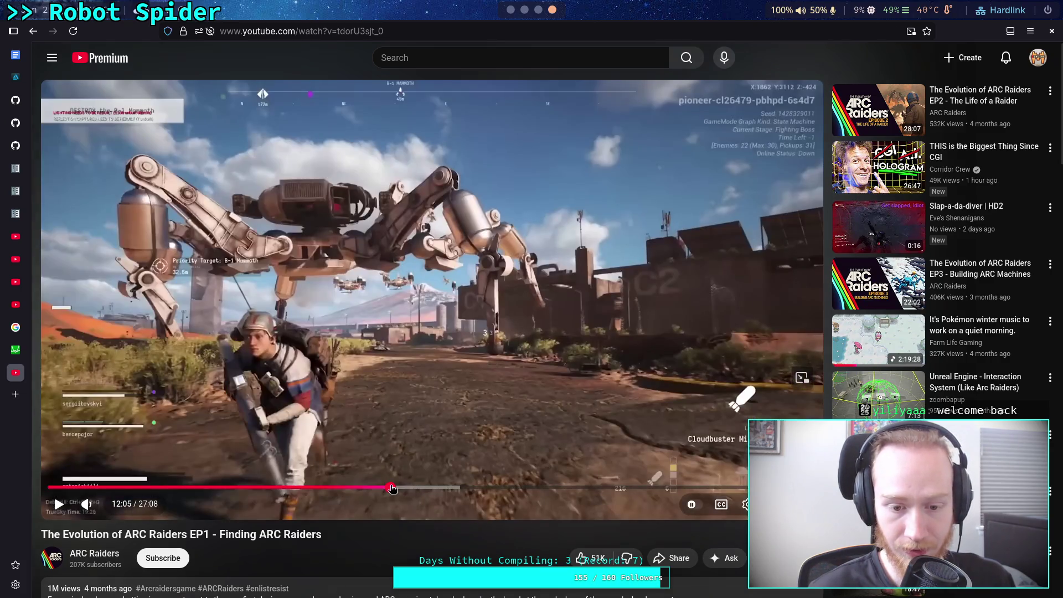
{"action": "left_click", "coordinate": [398, 457]}
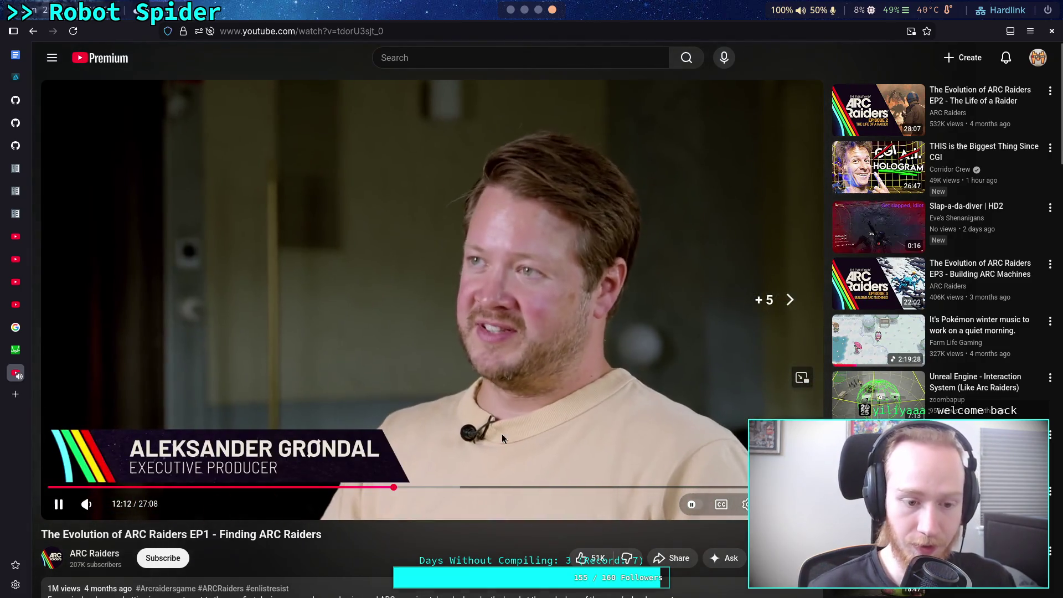
{"action": "left_click", "coordinate": [508, 431]}
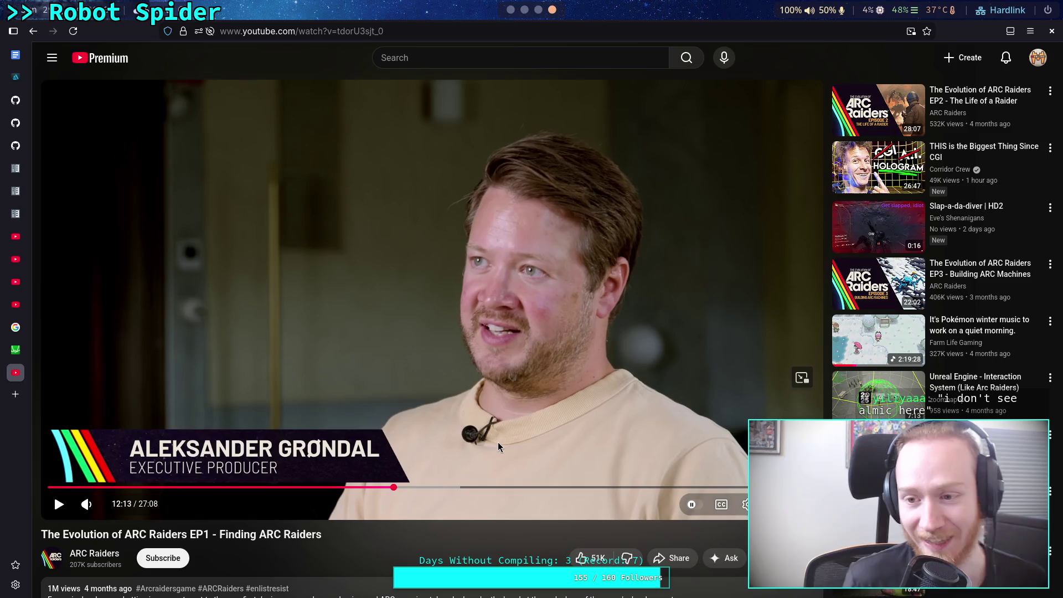
{"action": "left_click_drag", "start_coordinate": [418, 488], "coordinate": [395, 488]}
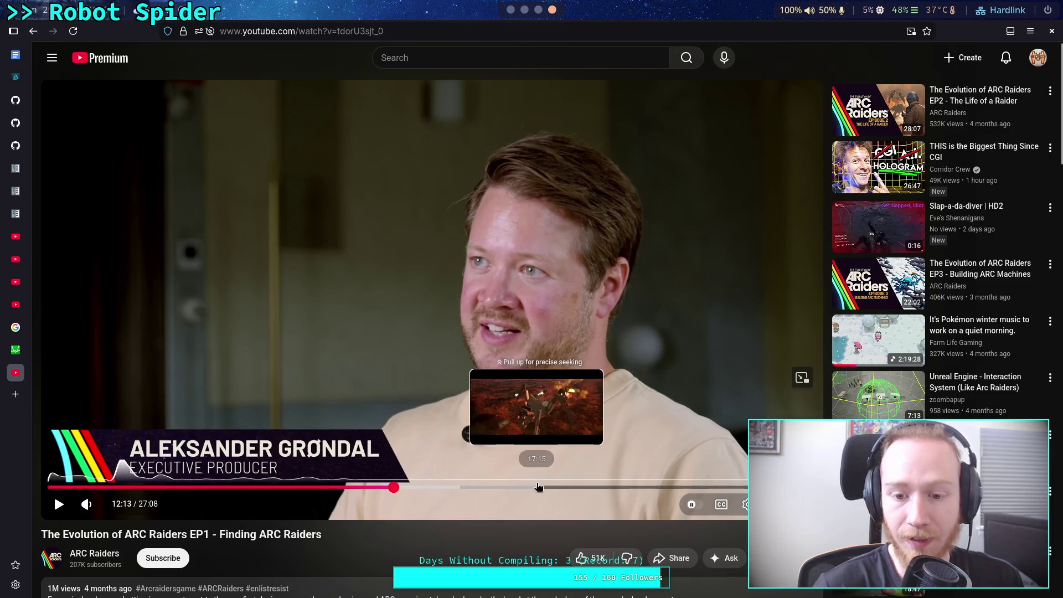
Step: Briefly play from 17:42, then jump to the creative director interview at 22:27
{"action": "left_click", "coordinate": [554, 487]}
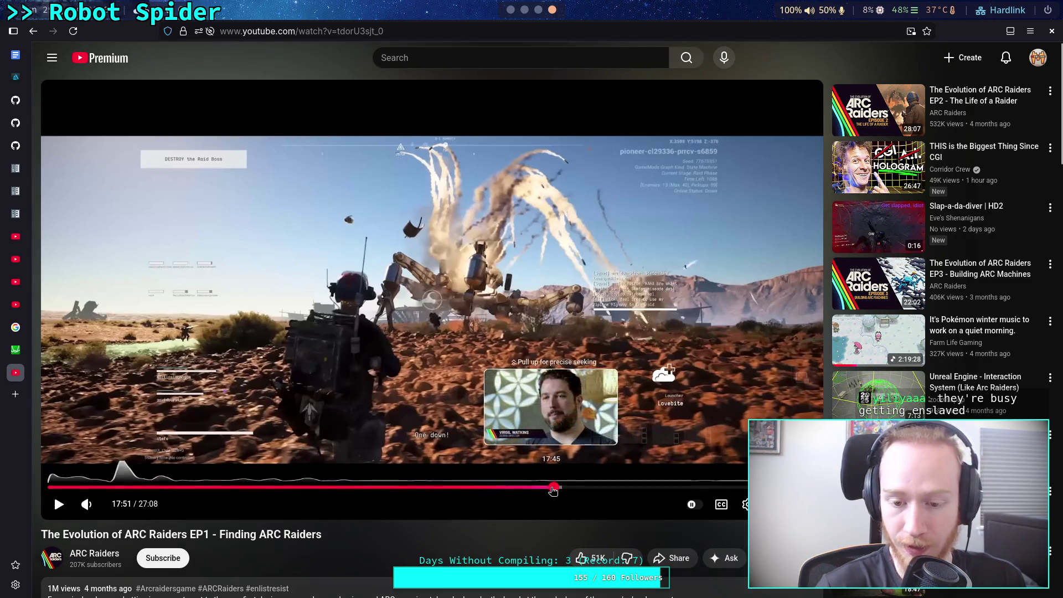
{"action": "left_click", "coordinate": [549, 487]}
{"action": "left_click", "coordinate": [512, 453]}
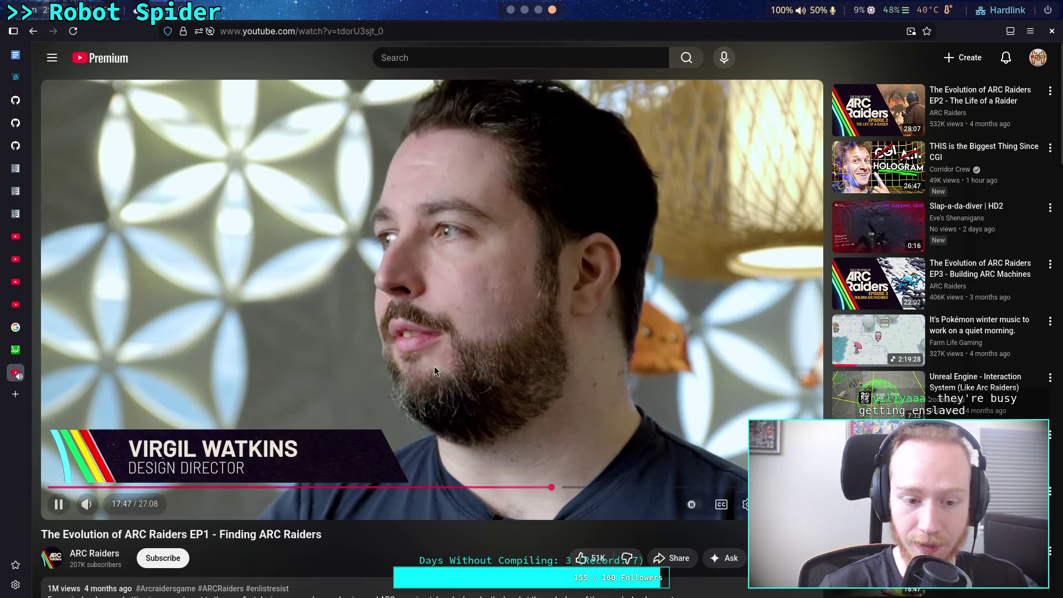
{"action": "left_click", "coordinate": [435, 366]}
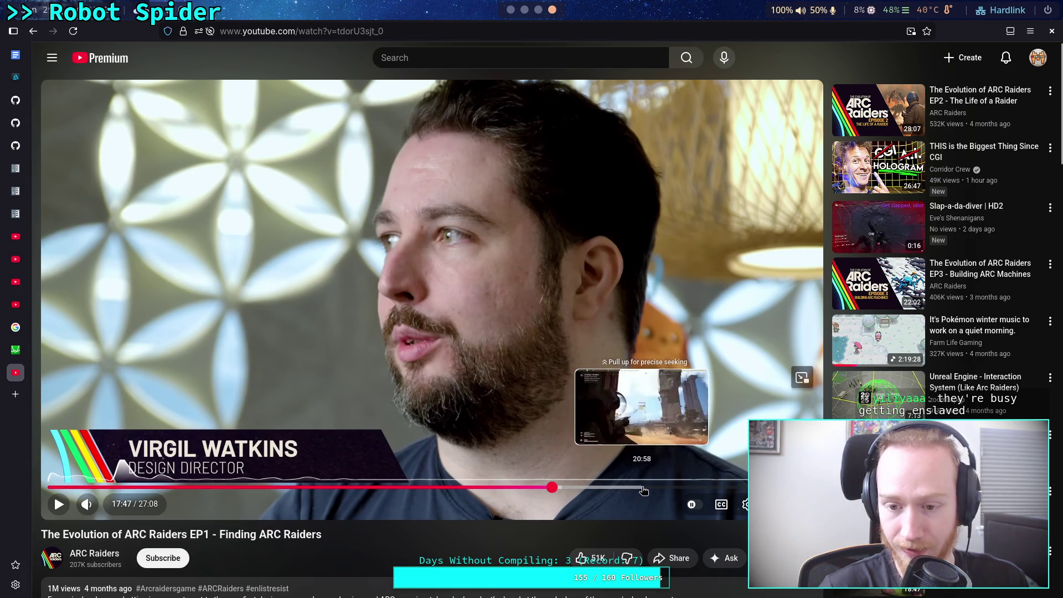
{"action": "left_click", "coordinate": [684, 488]}
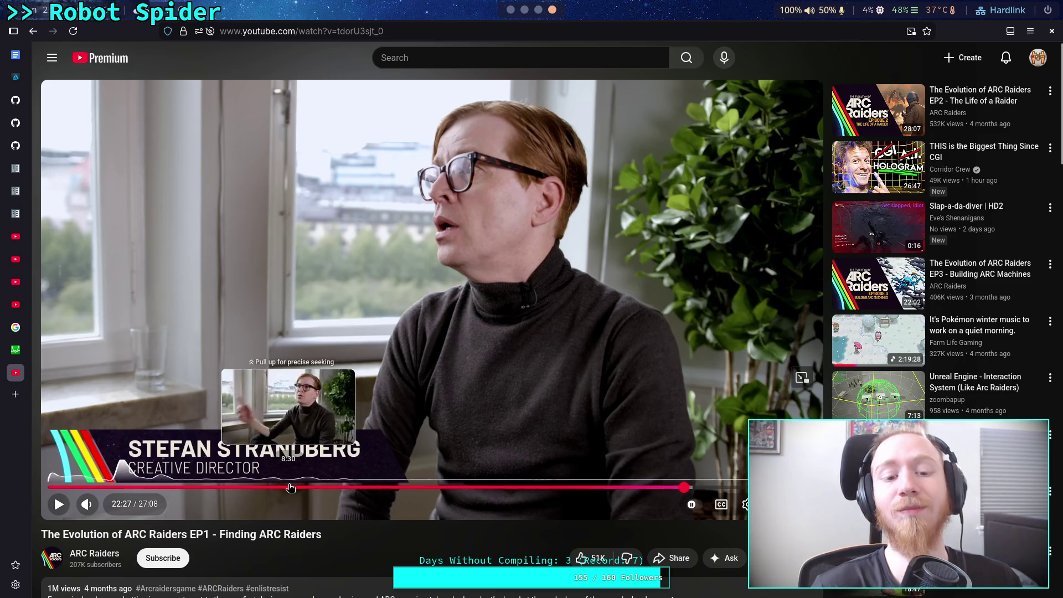
{"action": "scroll", "coordinate": [437, 520], "scroll_direction": "down", "scroll_amount": 5}
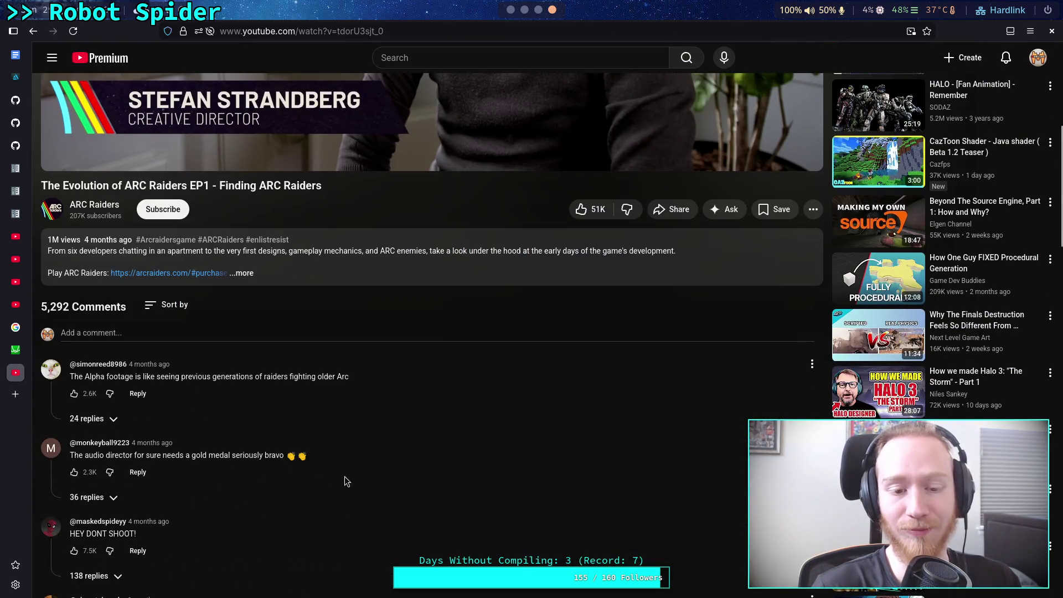
{"action": "scroll", "coordinate": [311, 460], "scroll_direction": "down", "scroll_amount": 3}
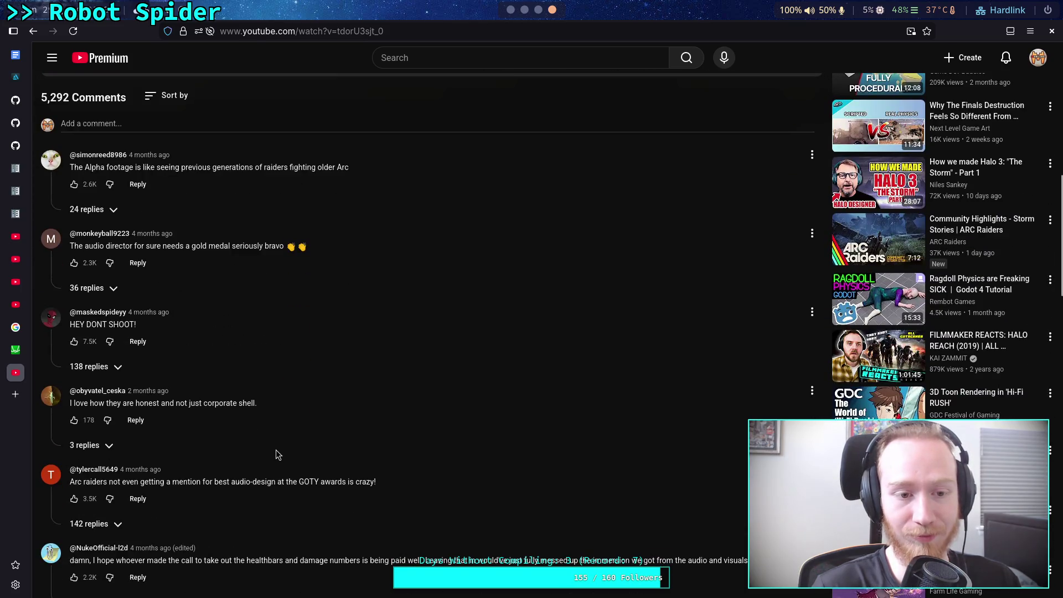
{"action": "mouse_move", "coordinate": [70, 404]}
{"action": "left_mouse_down"}
{"action": "mouse_move", "coordinate": [238, 403]}
{"action": "mouse_move", "coordinate": [104, 404]}
{"action": "left_mouse_up"}
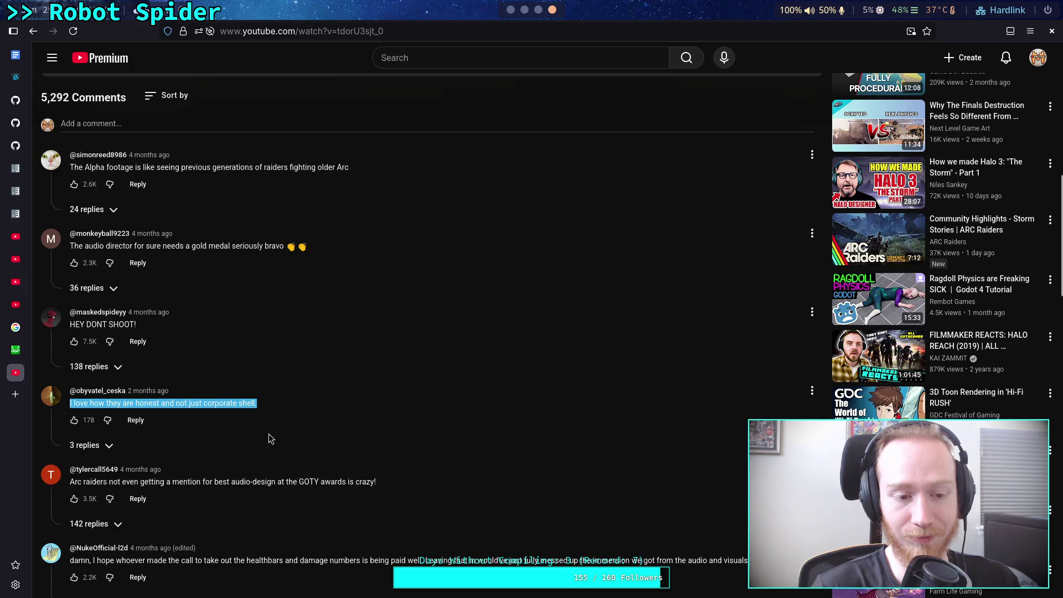
{"action": "left_click", "coordinate": [107, 455]}
{"action": "scroll", "coordinate": [261, 469], "scroll_direction": "down", "scroll_amount": 1}
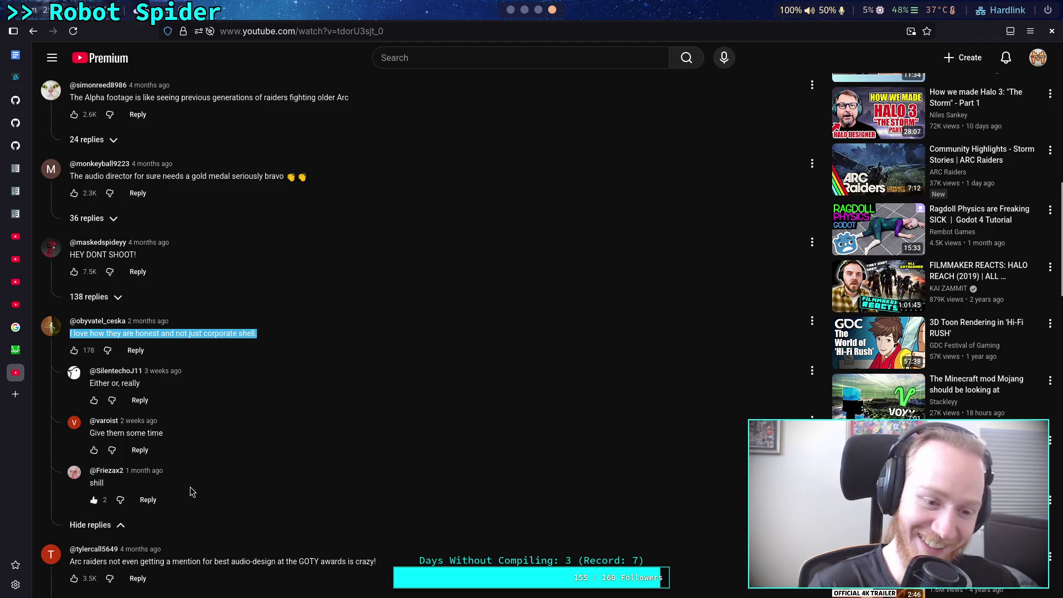
{"action": "scroll", "coordinate": [352, 463], "scroll_direction": "up", "scroll_amount": 3}
{"action": "scroll", "coordinate": [352, 462], "scroll_direction": "down", "scroll_amount": 1}
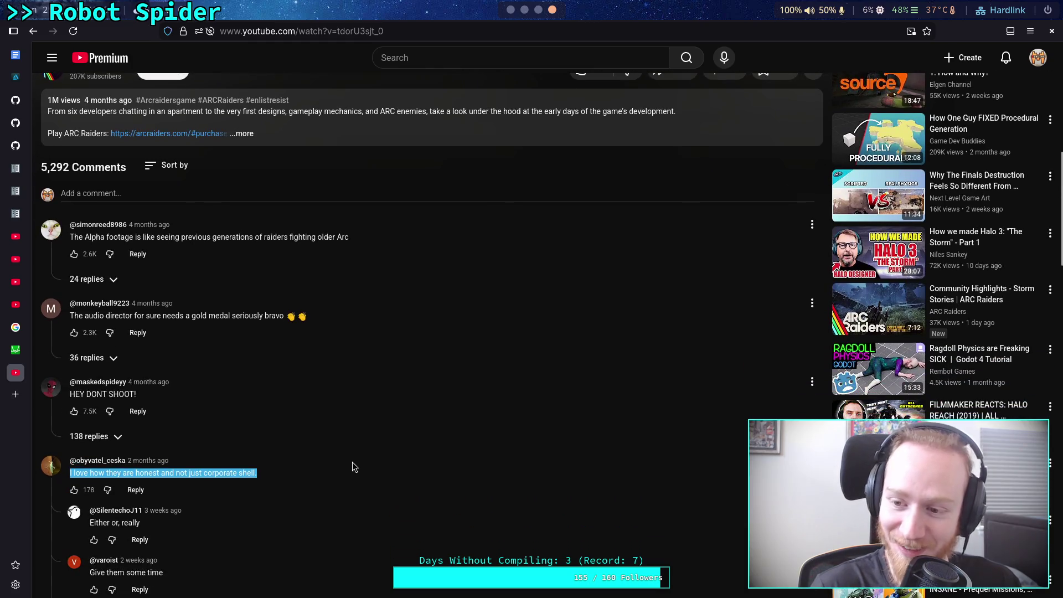
{"action": "scroll", "coordinate": [343, 469], "scroll_direction": "up", "scroll_amount": 1}
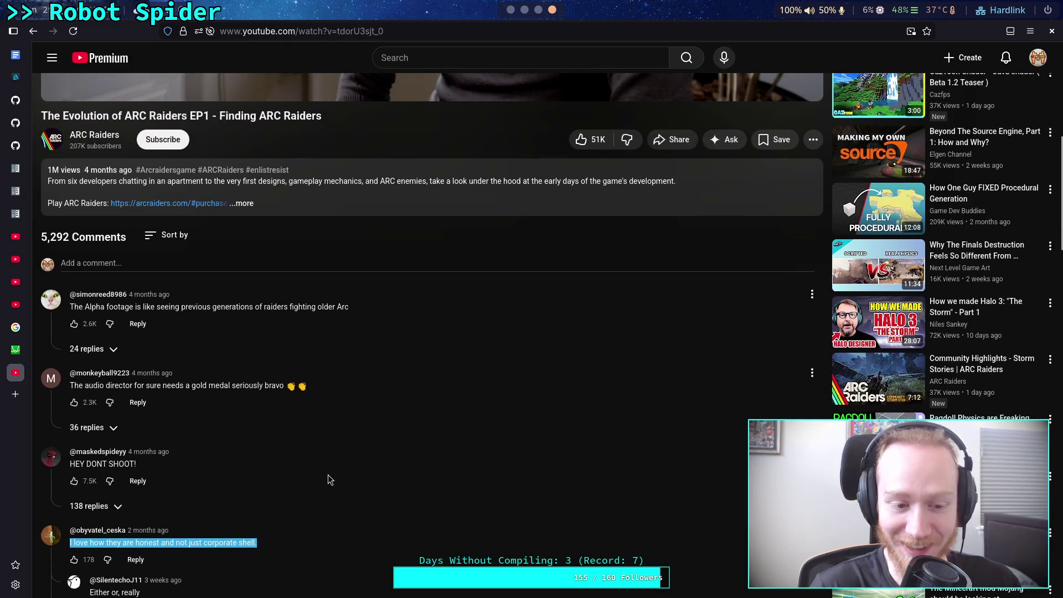
{"action": "left_click", "coordinate": [328, 475]}
{"action": "scroll", "coordinate": [328, 470], "scroll_direction": "down", "scroll_amount": 2}
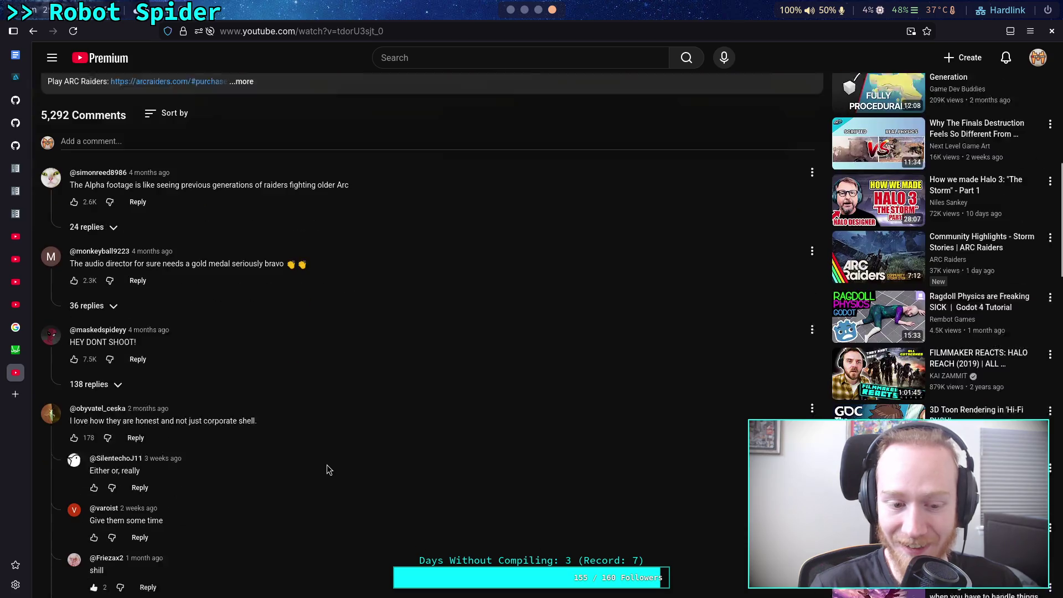
{"action": "scroll", "coordinate": [327, 464], "scroll_direction": "up", "scroll_amount": 6}
{"action": "scroll", "coordinate": [327, 464], "scroll_direction": "up", "scroll_amount": 2}
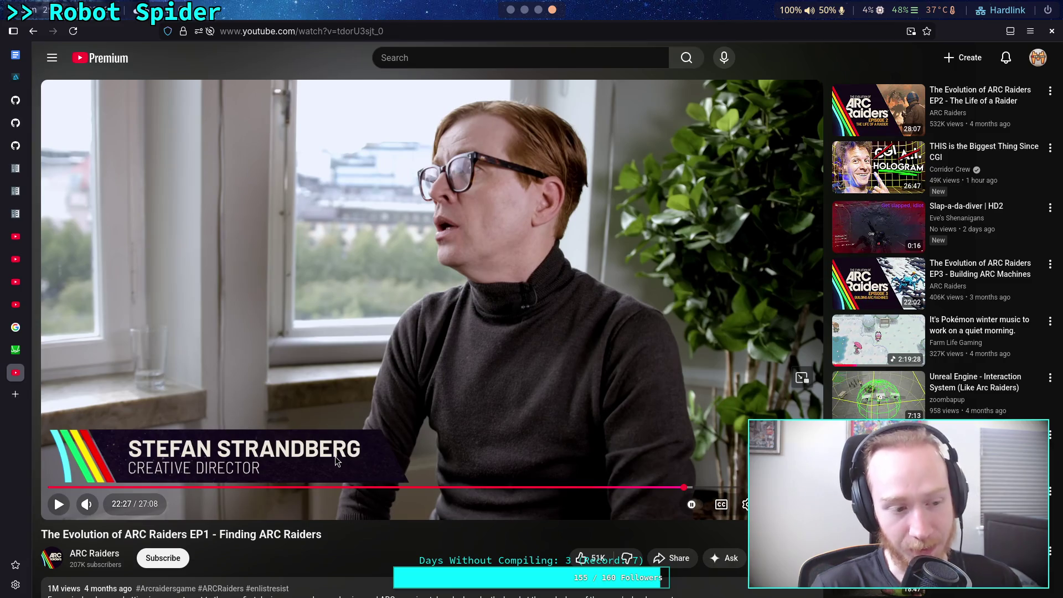
Step: Scrub between 23:30 and 17:47, then settle paused at 23:17 on the audio director
{"action": "left_click", "coordinate": [714, 488]}
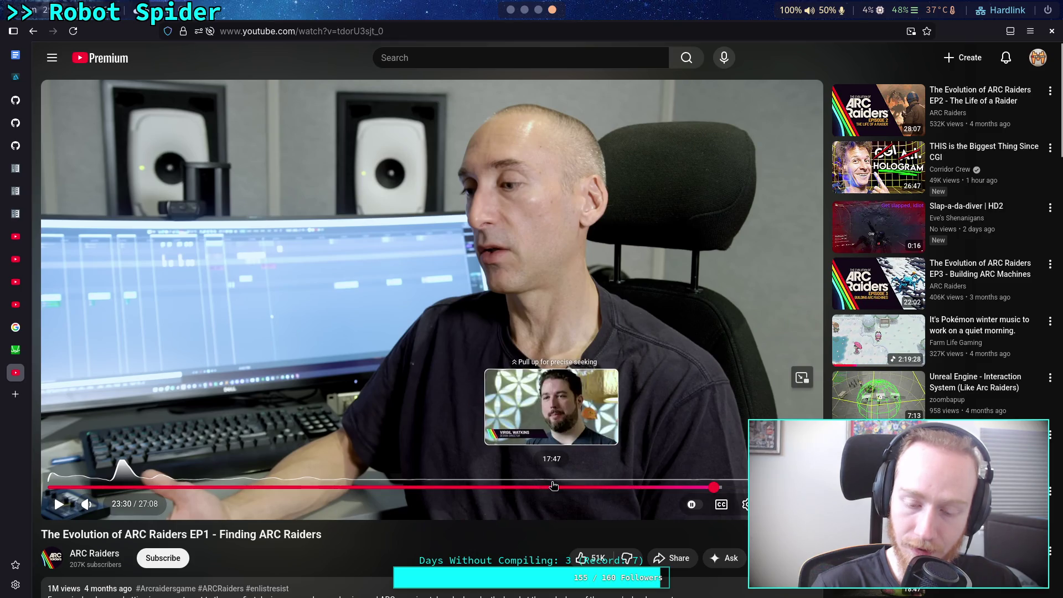
{"action": "left_click", "coordinate": [553, 485]}
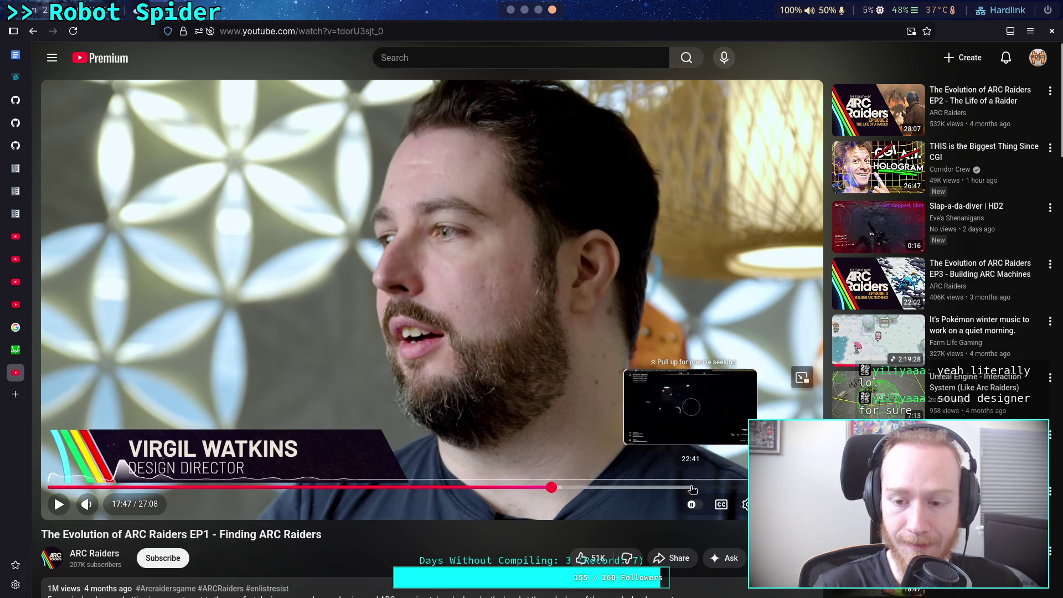
{"action": "left_click", "coordinate": [709, 489]}
{"action": "left_click", "coordinate": [520, 427]}
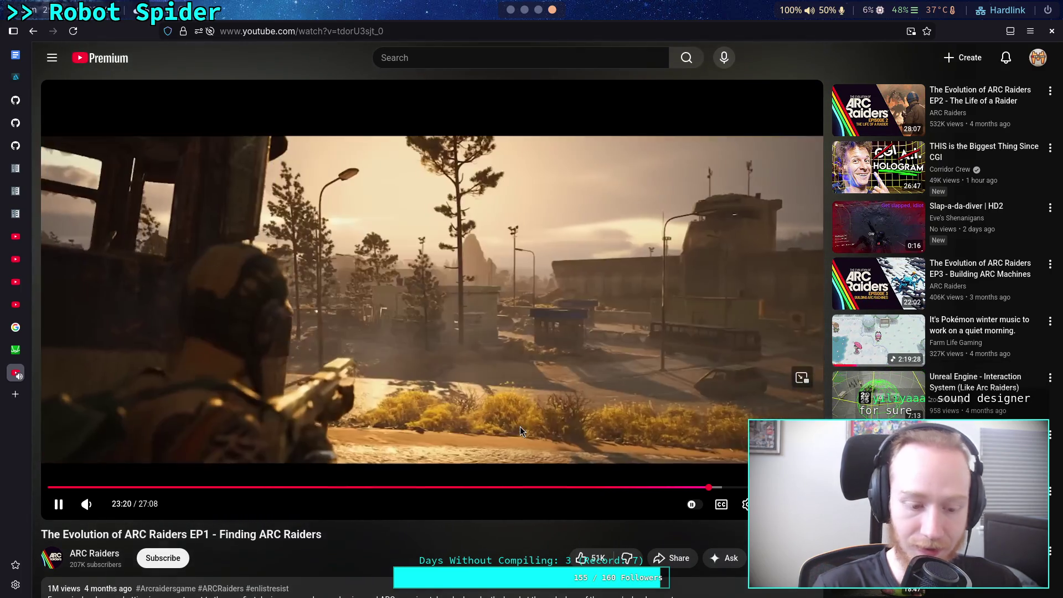
{"action": "key", "text": "Left"}
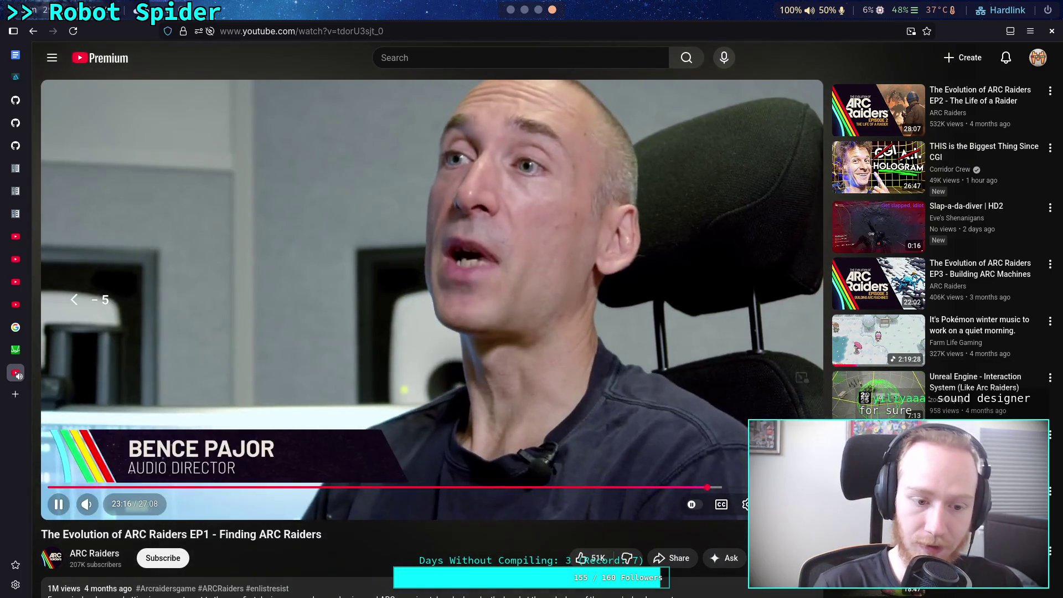
{"action": "left_click", "coordinate": [460, 383]}
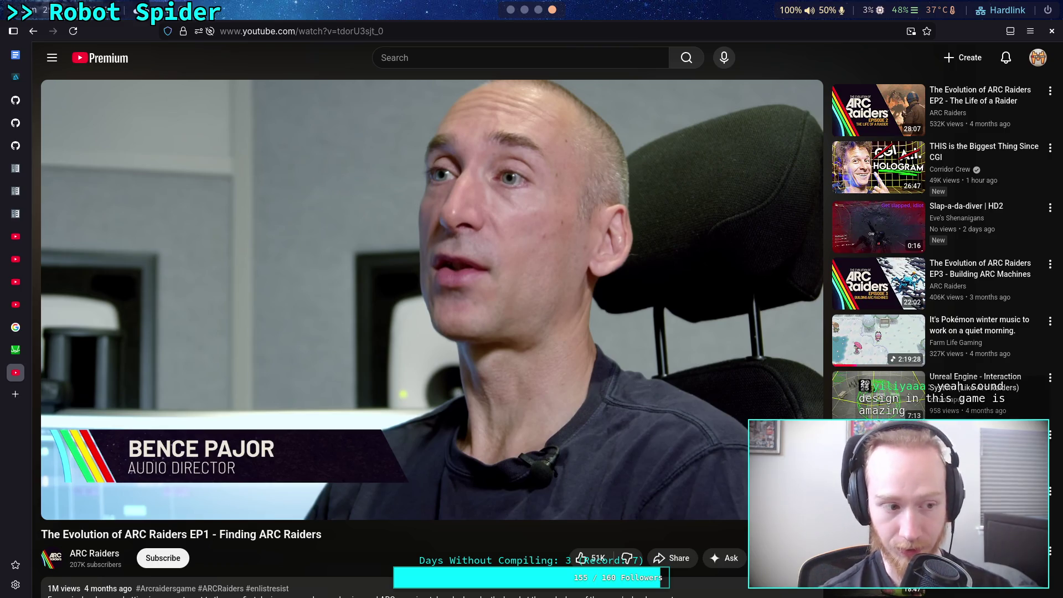
{"action": "mouse_move", "coordinate": [597, 440]}
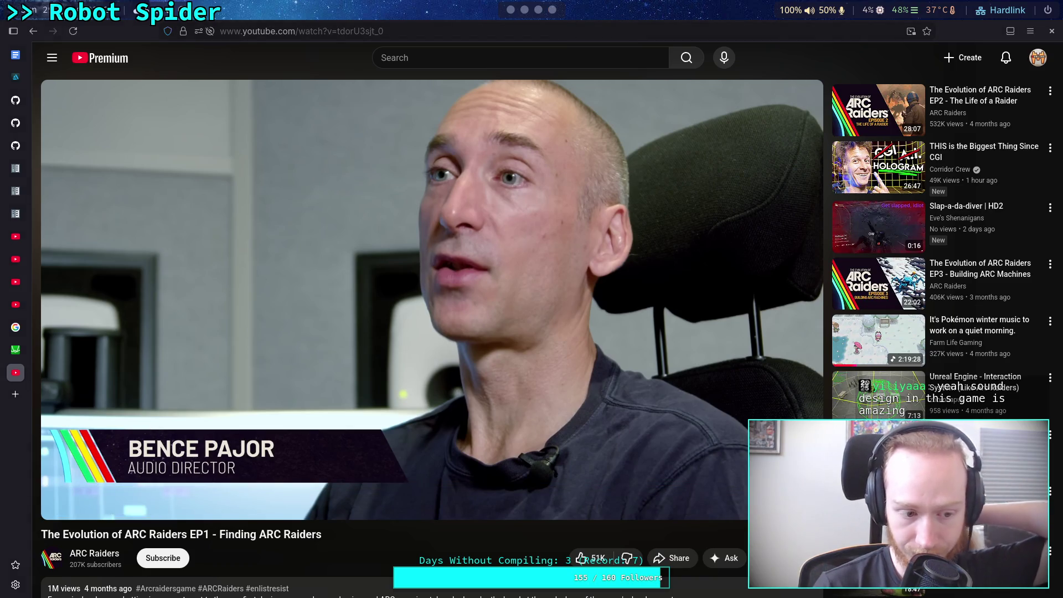
{"action": "mouse_move", "coordinate": [416, 383]}
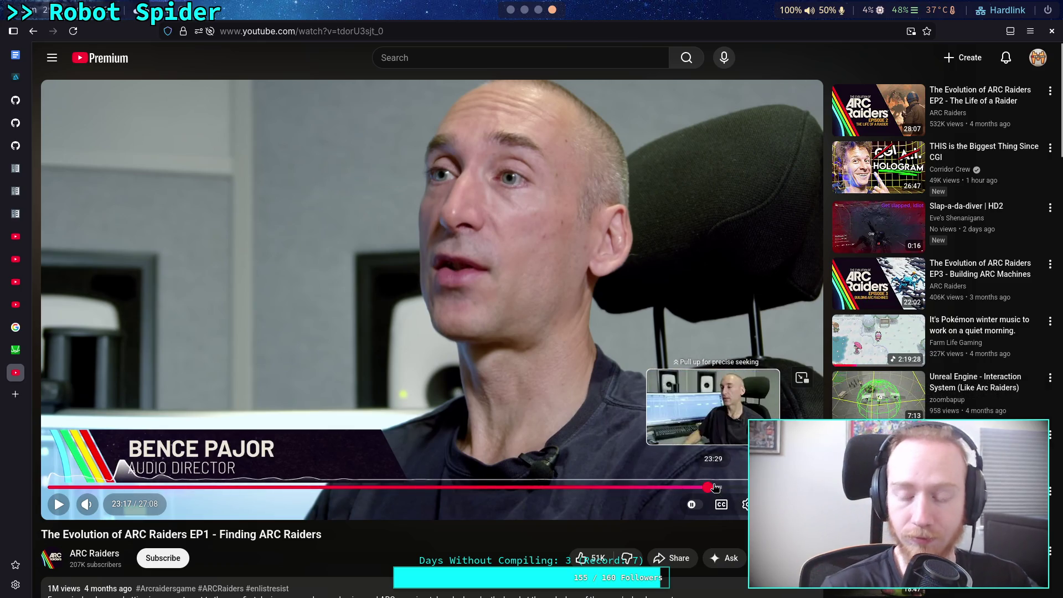
Step: Jump to 23:29 and replay the preceding twenty seconds of that section
{"action": "left_click", "coordinate": [714, 487]}
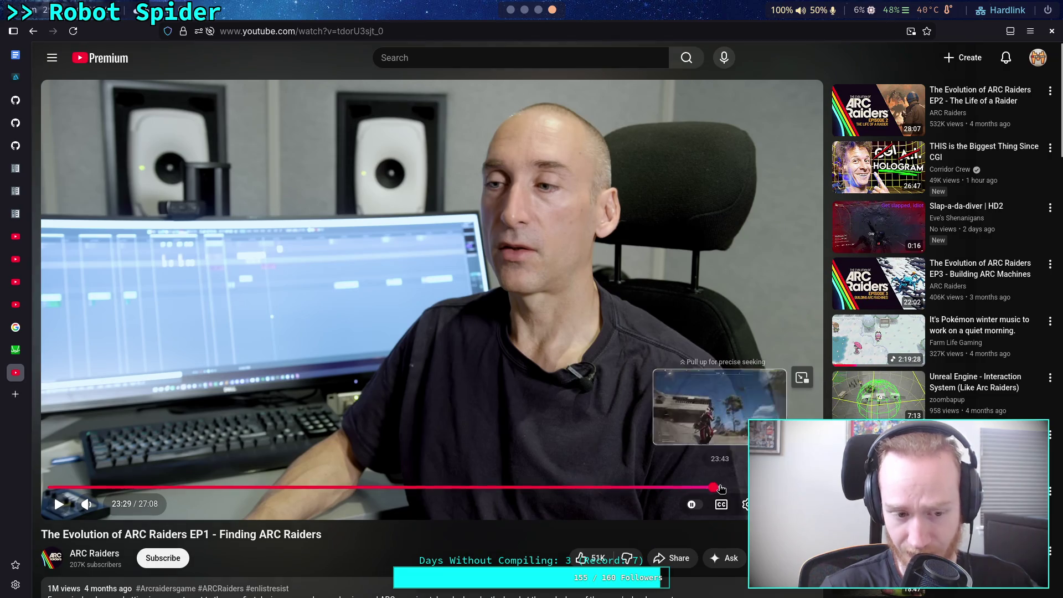
{"action": "left_click", "coordinate": [316, 340]}
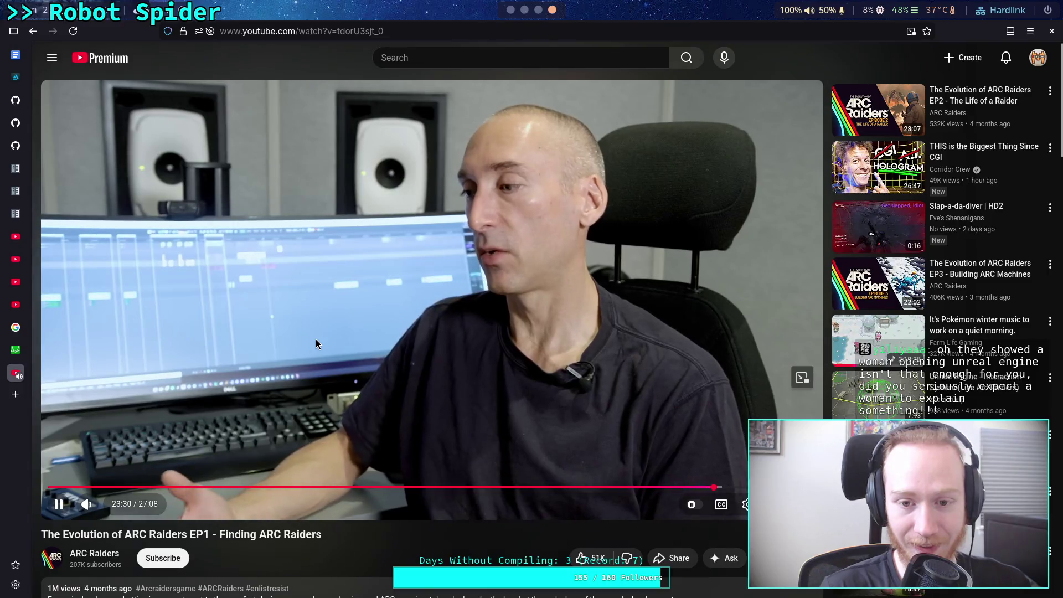
{"action": "key", "text": "Left"}
{"action": "key", "text": "Left"}
{"action": "key", "text": "Left"}
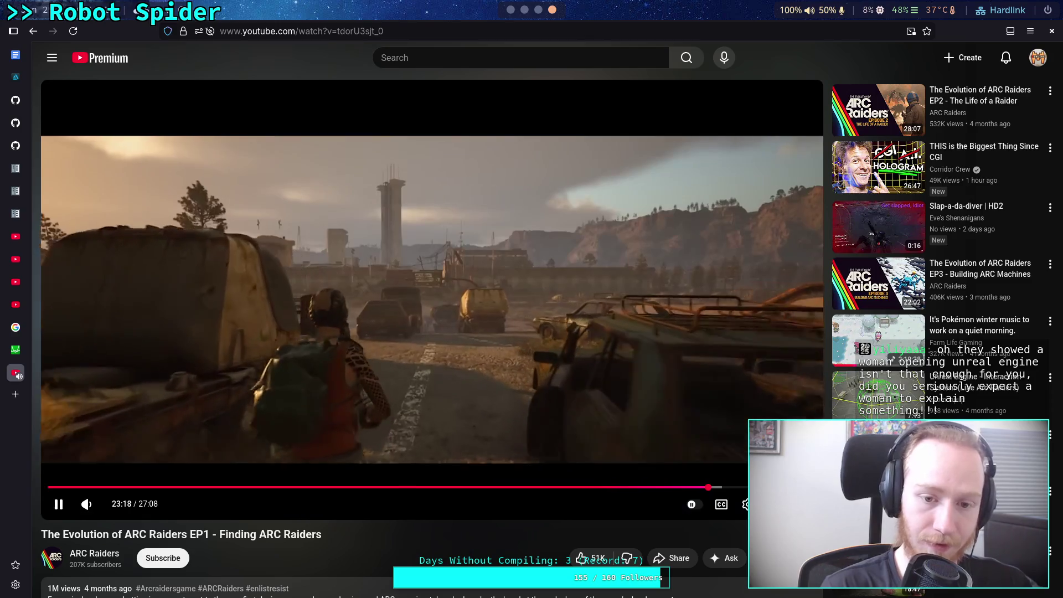
{"action": "key", "text": "Left"}
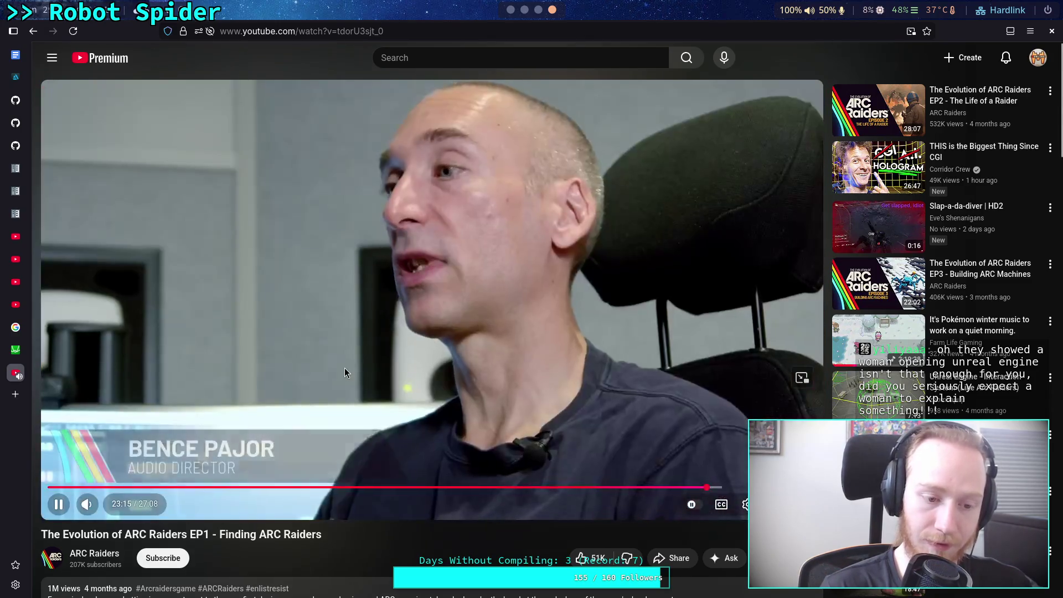
{"action": "key", "text": "space"}
{"action": "key", "text": "space"}
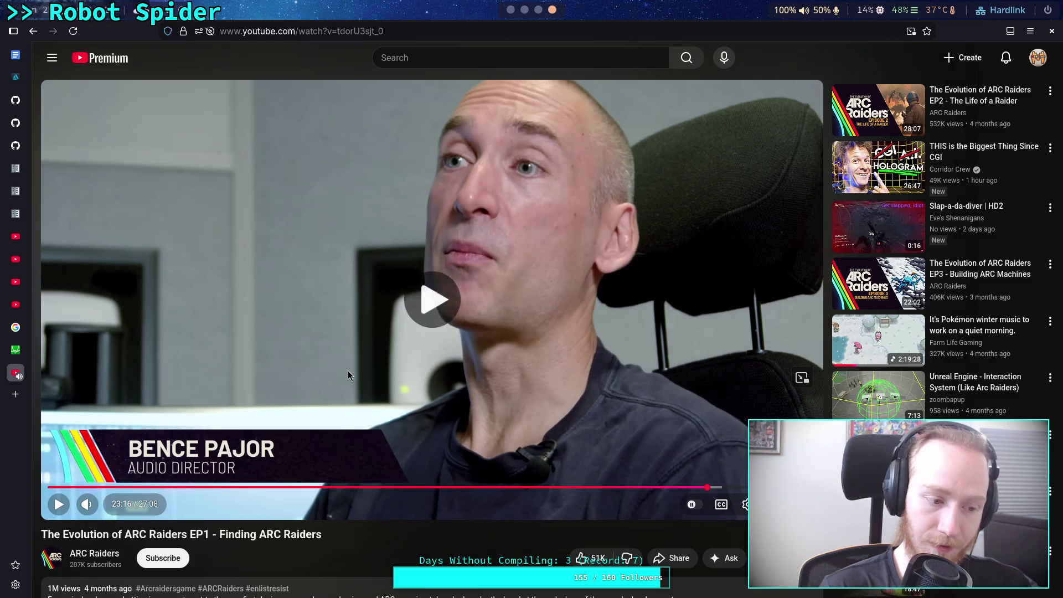
{"action": "key", "text": "space"}
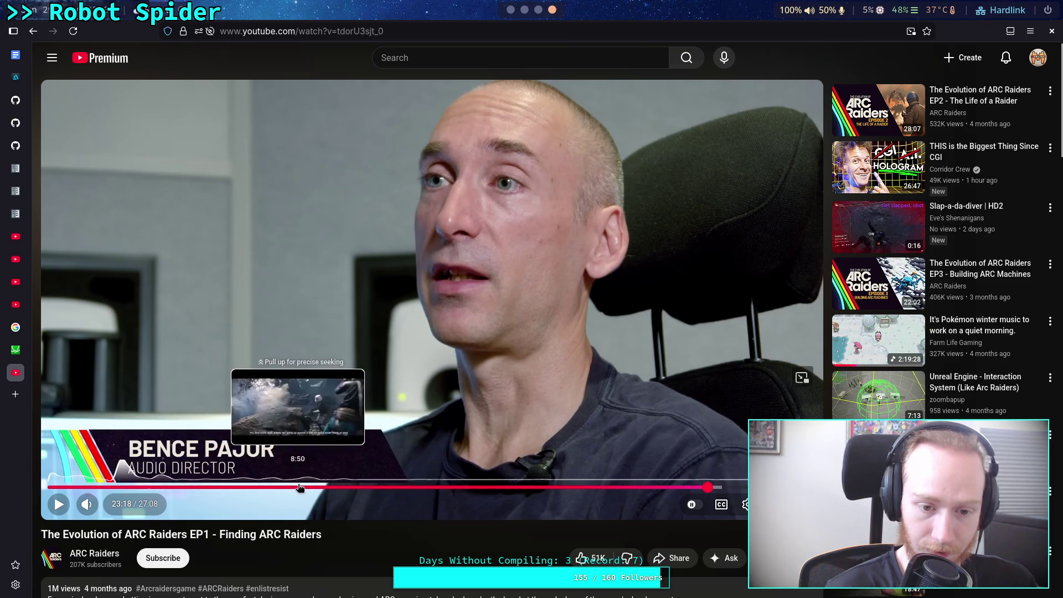
Step: Jump to about 10:32 and skip back in steps to roughly 9:34
{"action": "left_click", "coordinate": [344, 488]}
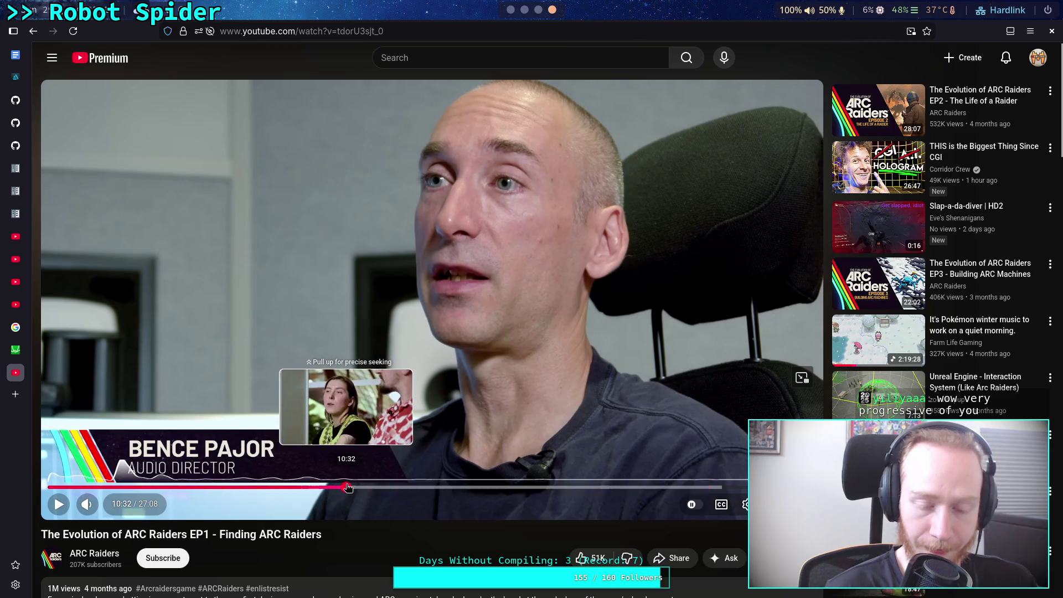
{"action": "left_click", "coordinate": [353, 421]}
{"action": "key", "text": "Left"}
{"action": "key", "text": "Left"}
{"action": "key", "text": "Left"}
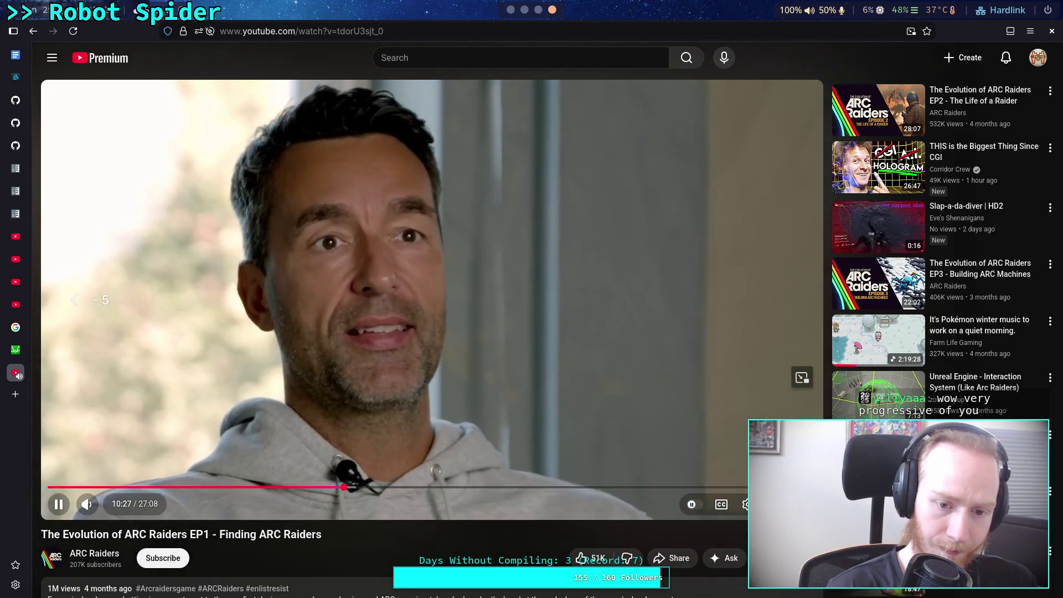
{"action": "key", "text": "Left"}
{"action": "key", "text": "Left"}
{"action": "key", "text": "Left"}
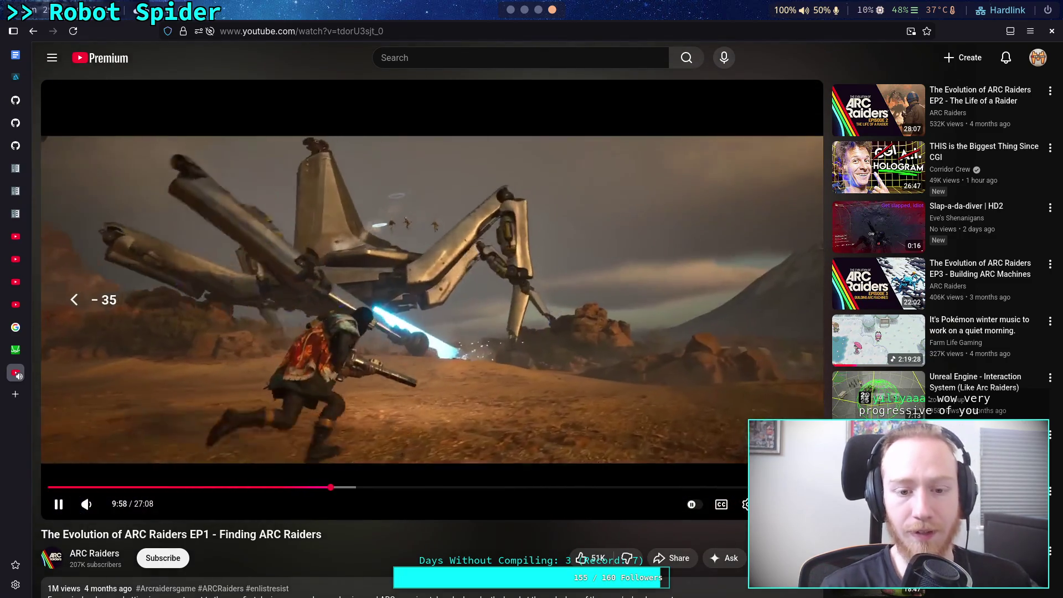
{"action": "key", "text": "Left"}
{"action": "key", "text": "Left"}
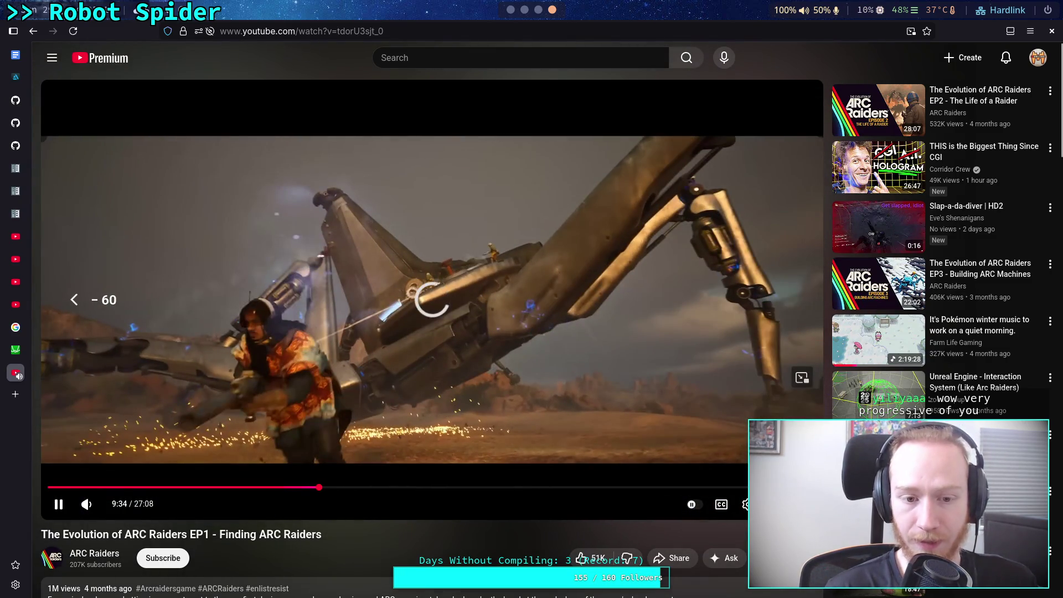
Step: Restart the video at 0:00 and skip forward in five-second steps past two minutes
{"action": "left_click", "coordinate": [51, 488]}
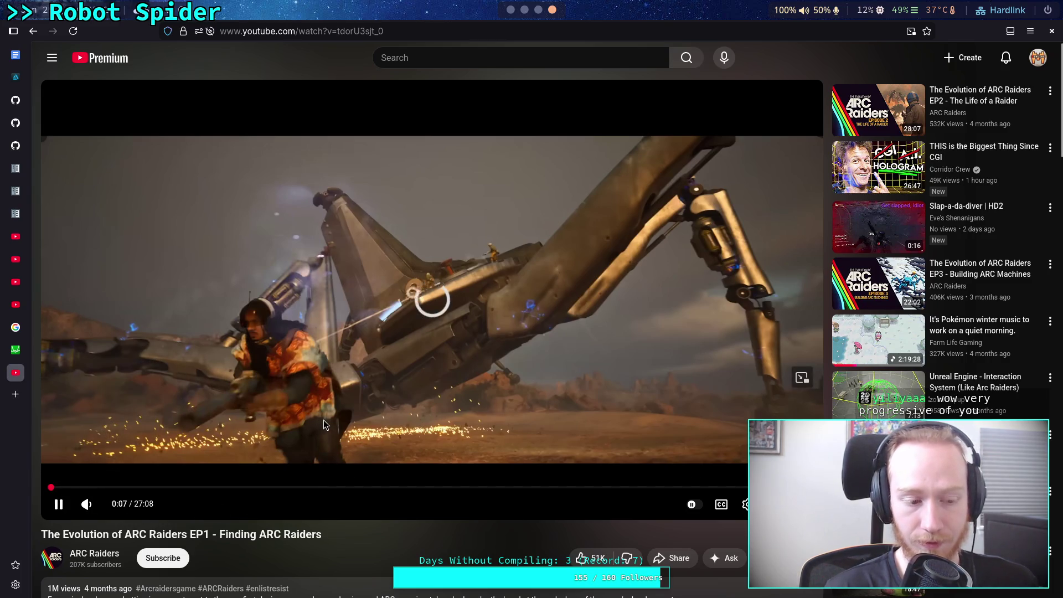
{"action": "key", "text": "Right"}
{"action": "key", "text": "Right"}
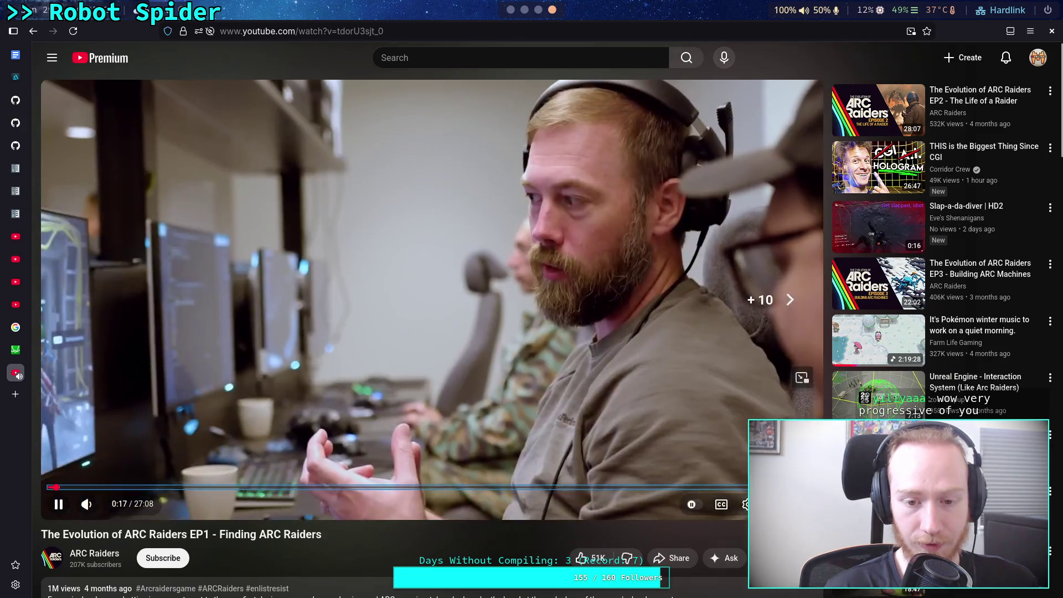
{"action": "key", "text": "Right"}
{"action": "key", "text": "Right"}
{"action": "key", "text": "Right"}
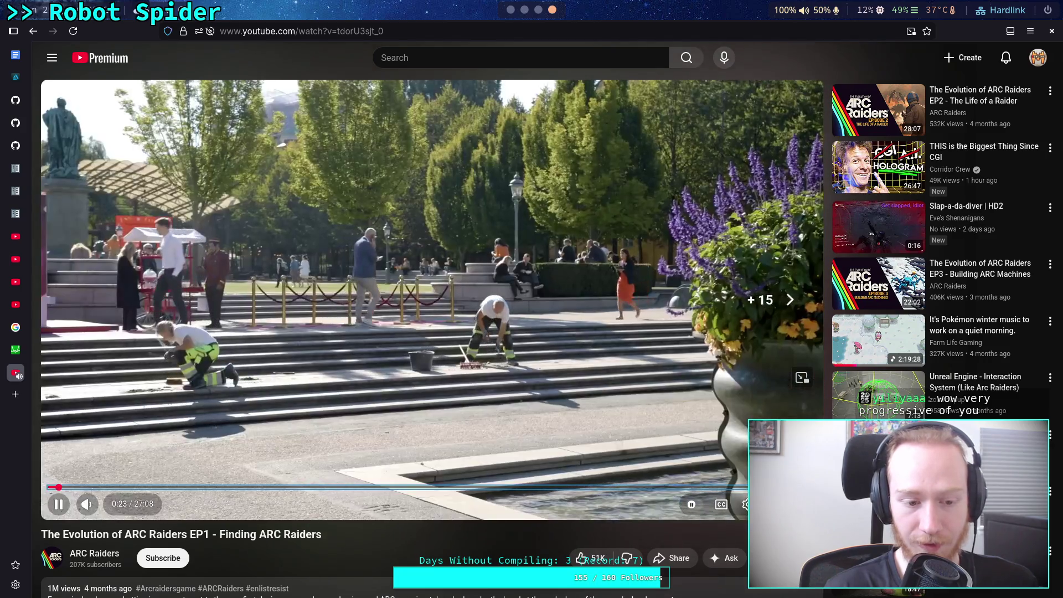
{"action": "key", "text": "Right"}
{"action": "key", "text": "Right"}
{"action": "key", "text": "Right"}
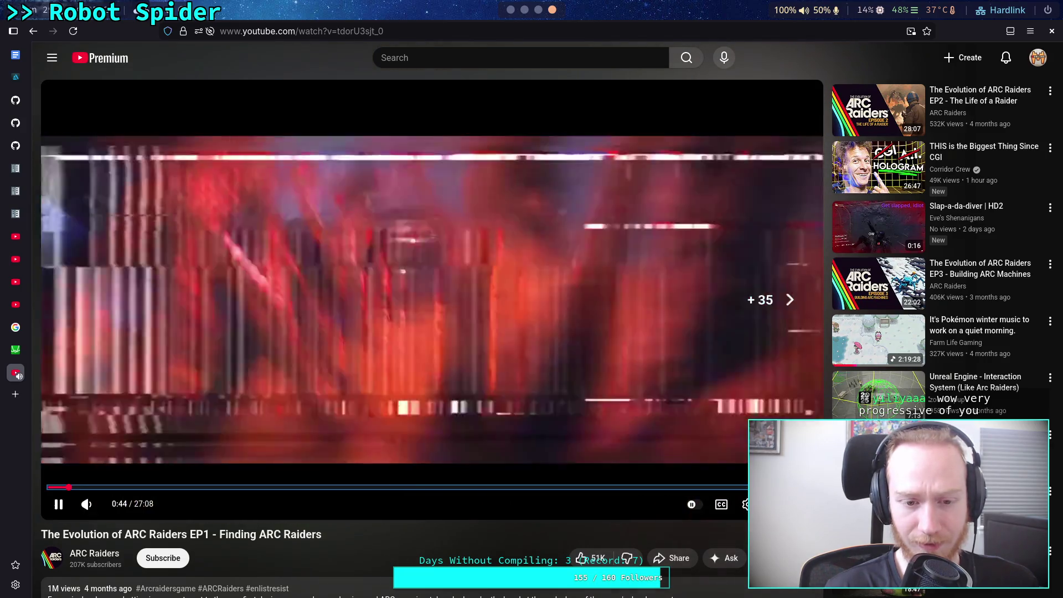
{"action": "key", "text": "Right"}
{"action": "key", "text": "Right"}
{"action": "key", "text": "Right"}
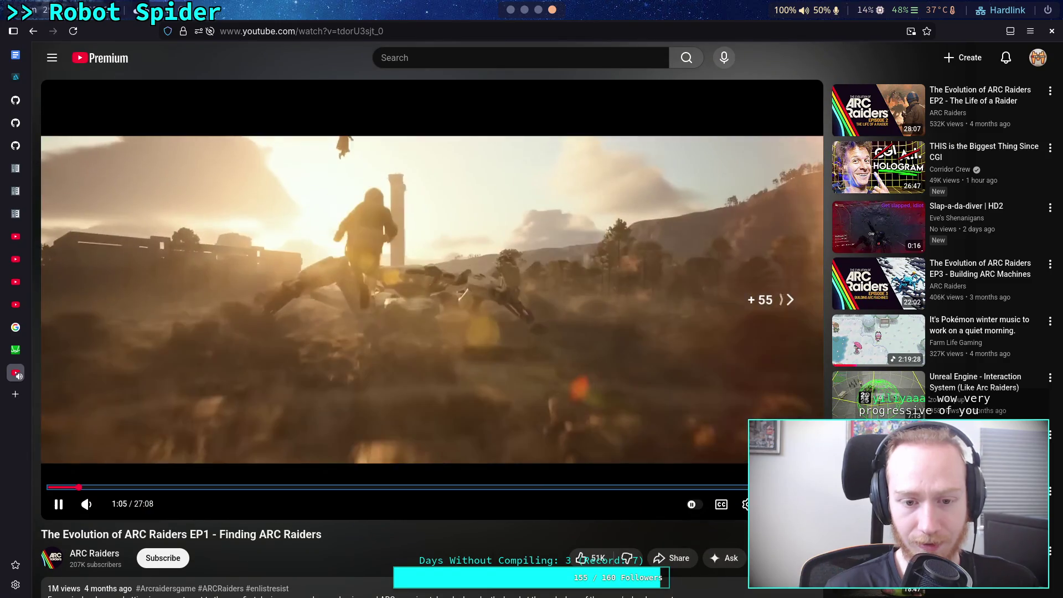
{"action": "key", "text": "Right"}
{"action": "key", "text": "Right"}
{"action": "key", "text": "Right"}
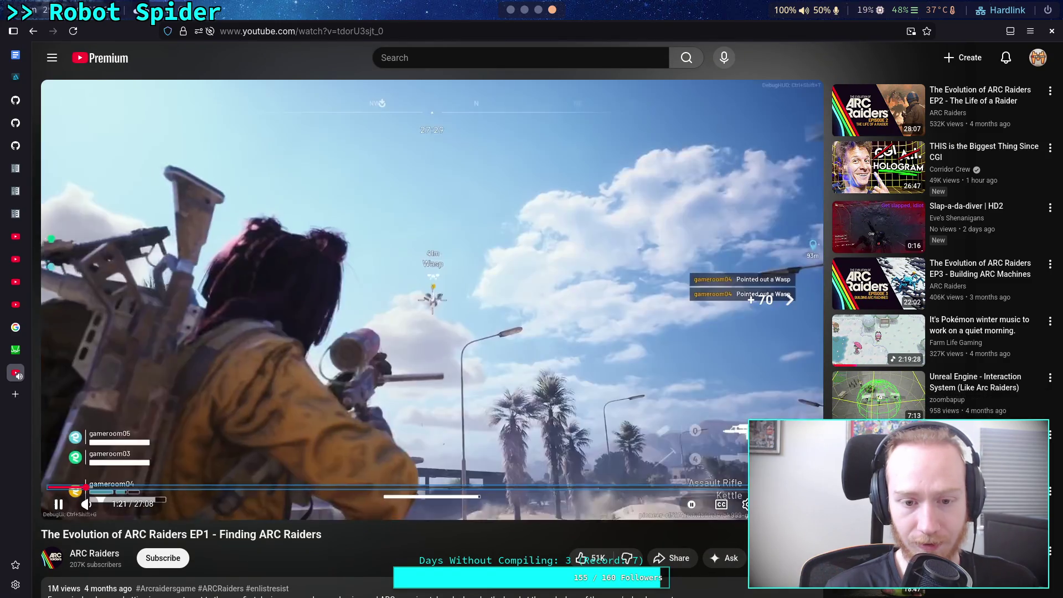
{"action": "key", "text": "Right"}
{"action": "key", "text": "Right"}
{"action": "key", "text": "Right"}
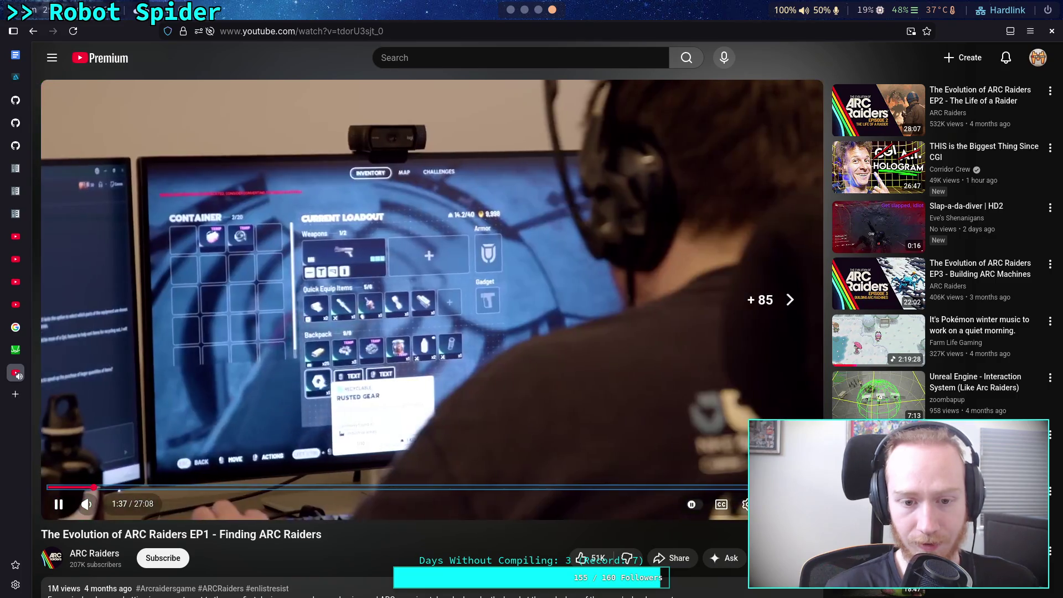
{"action": "key", "text": "Right"}
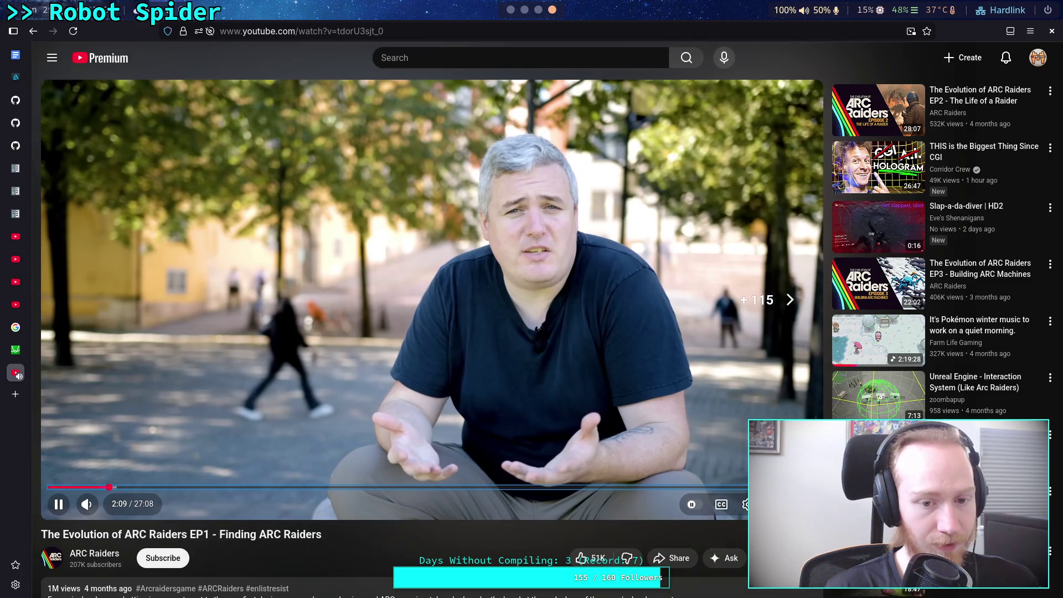
{"action": "key", "text": "Right"}
{"action": "key", "text": "Right"}
{"action": "key", "text": "Right"}
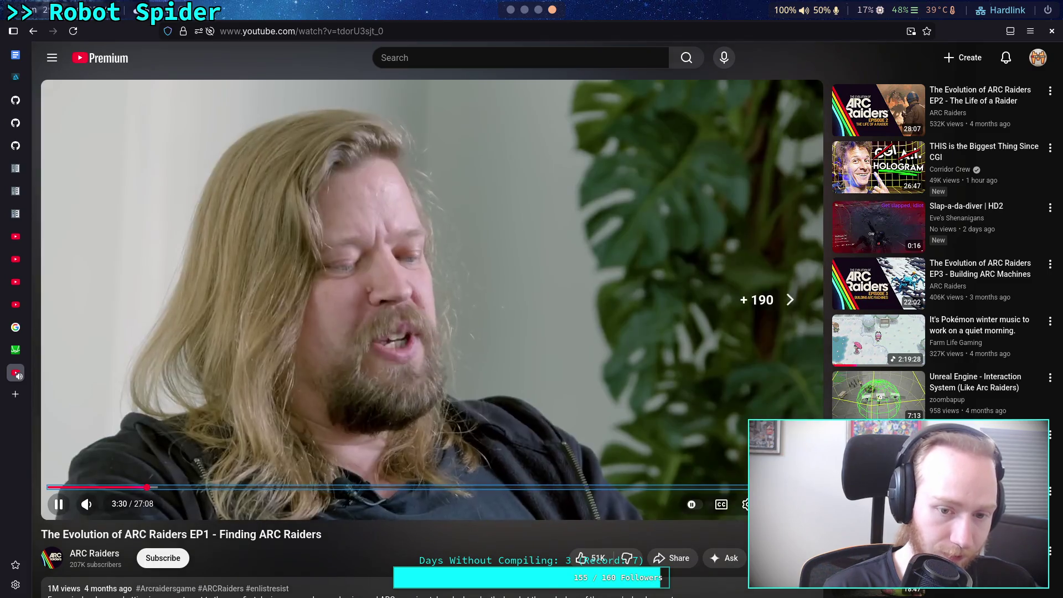
{"action": "key", "text": "Right"}
{"action": "key", "text": "Right"}
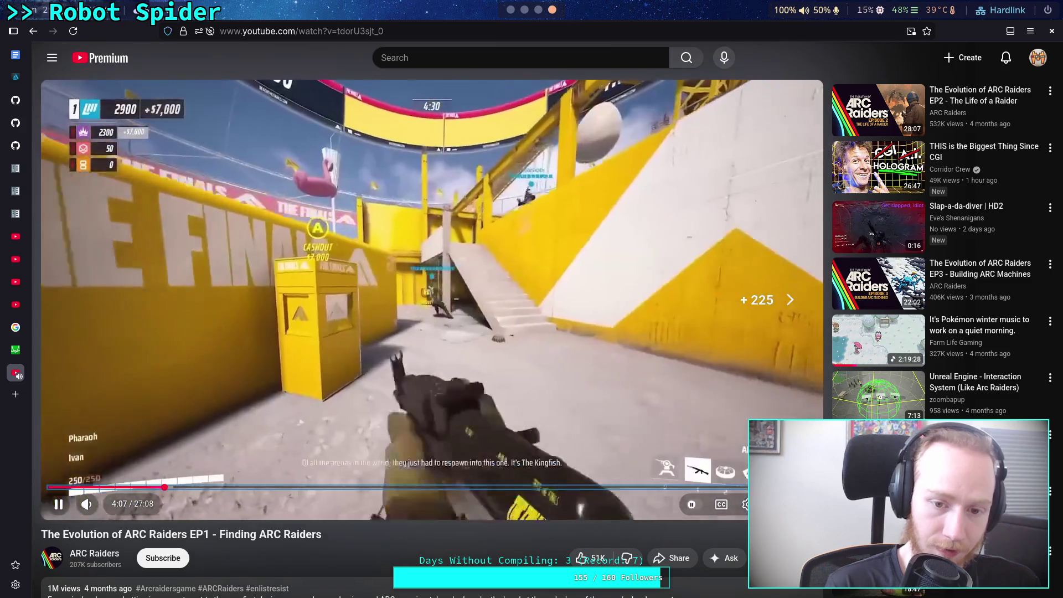
{"action": "key", "text": "Right"}
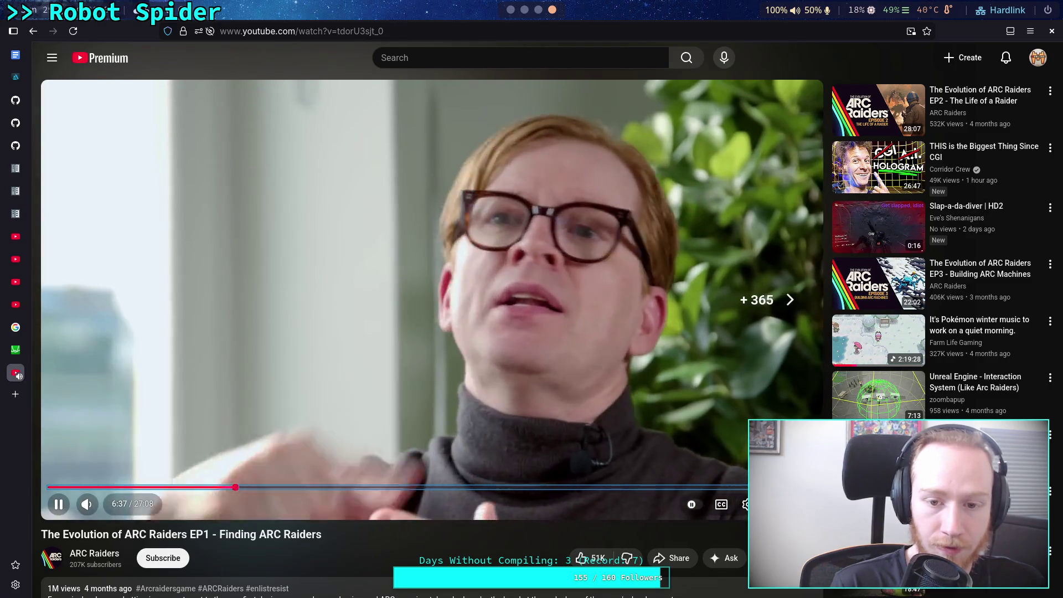
Step: Keep skipping forward from about 6:58 through the desert gameplay to about 10:27
{"action": "key", "text": "Right"}
{"action": "key", "text": "Right"}
{"action": "key", "text": "Right"}
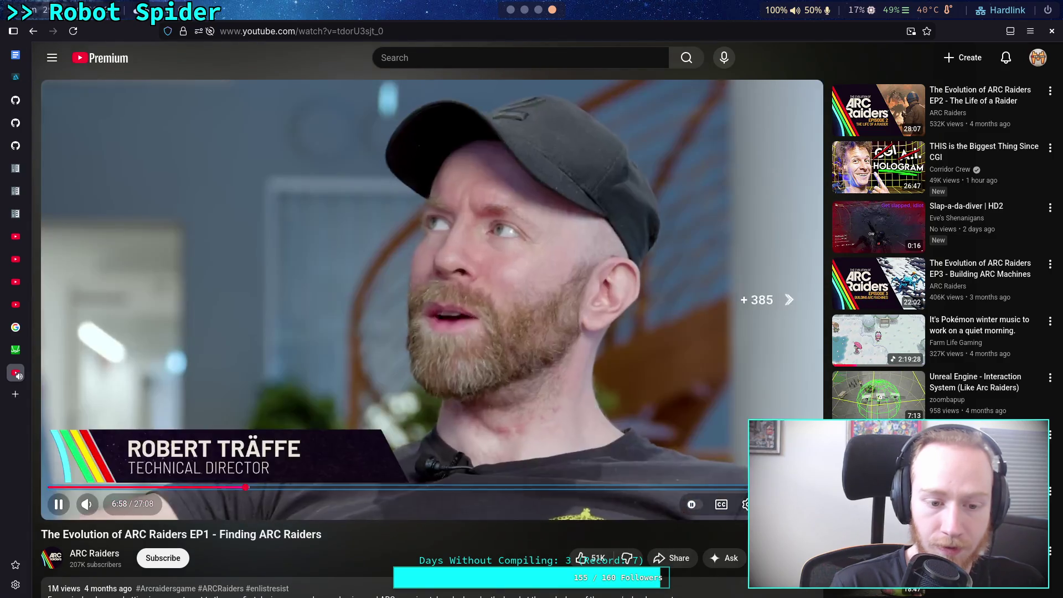
{"action": "key", "text": "Right"}
{"action": "key", "text": "Left"}
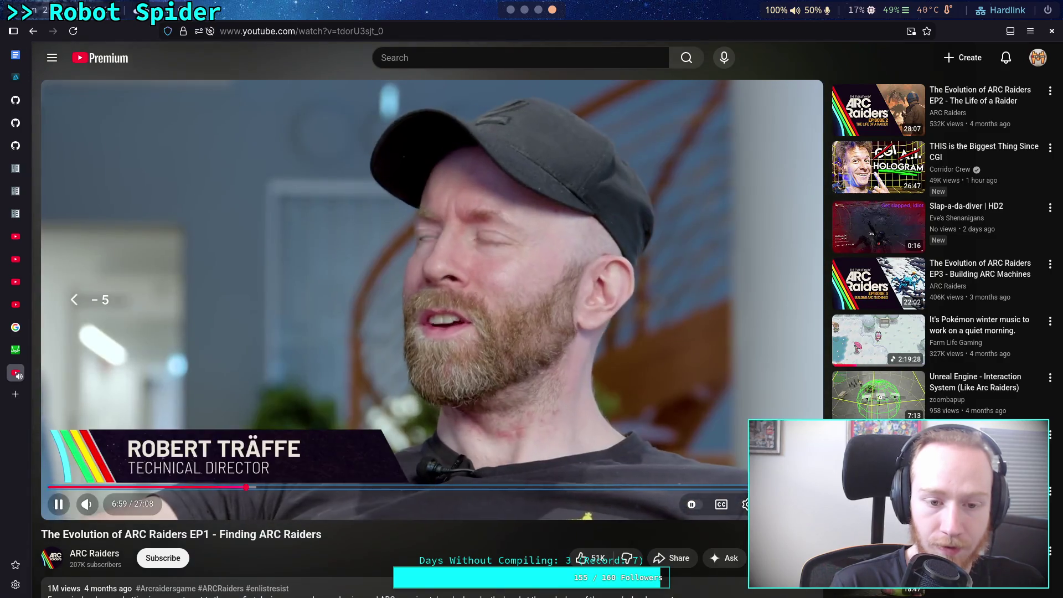
{"action": "key", "text": "Right"}
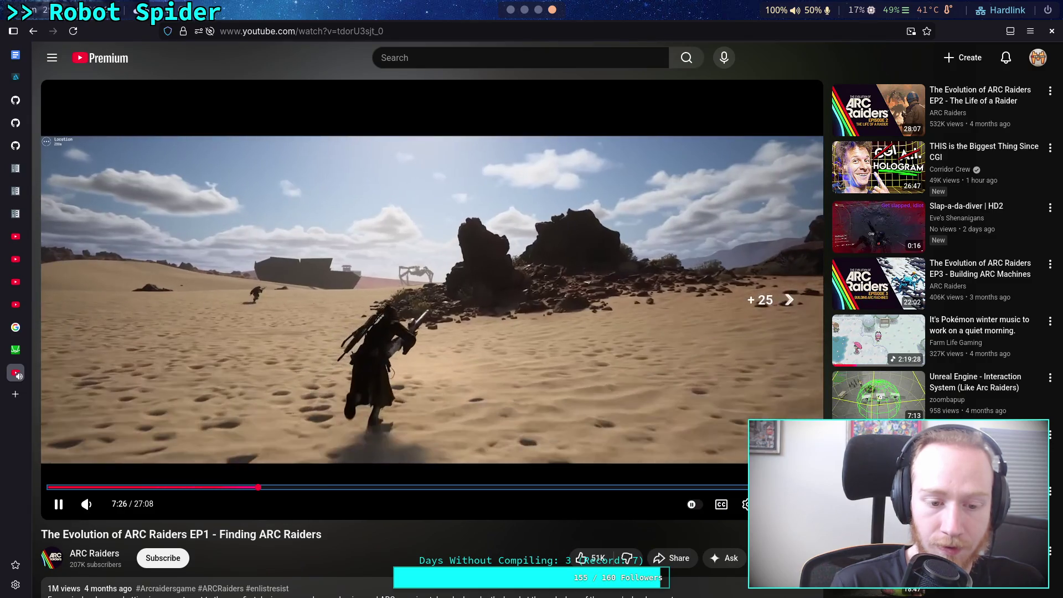
{"action": "key", "text": "Right"}
{"action": "key", "text": "Right"}
{"action": "key", "text": "Right"}
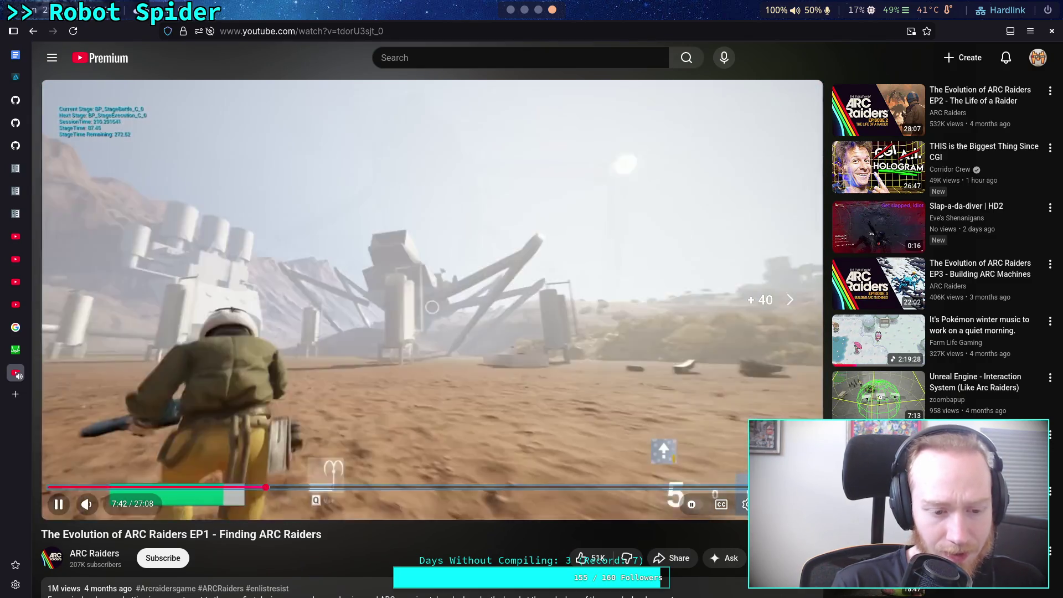
{"action": "key", "text": "Right"}
{"action": "key", "text": "Right"}
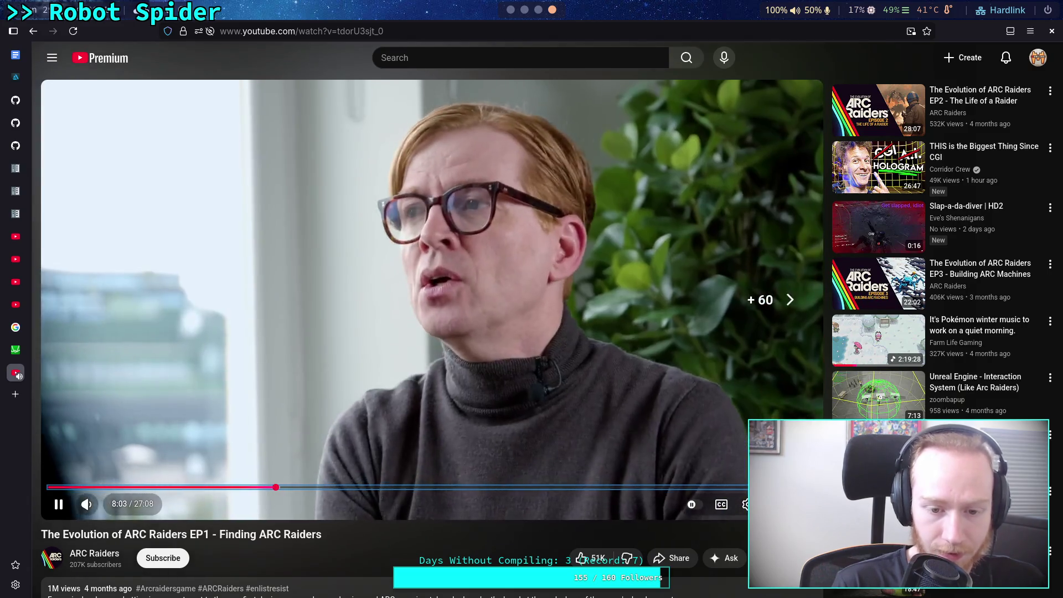
{"action": "key", "text": "Right"}
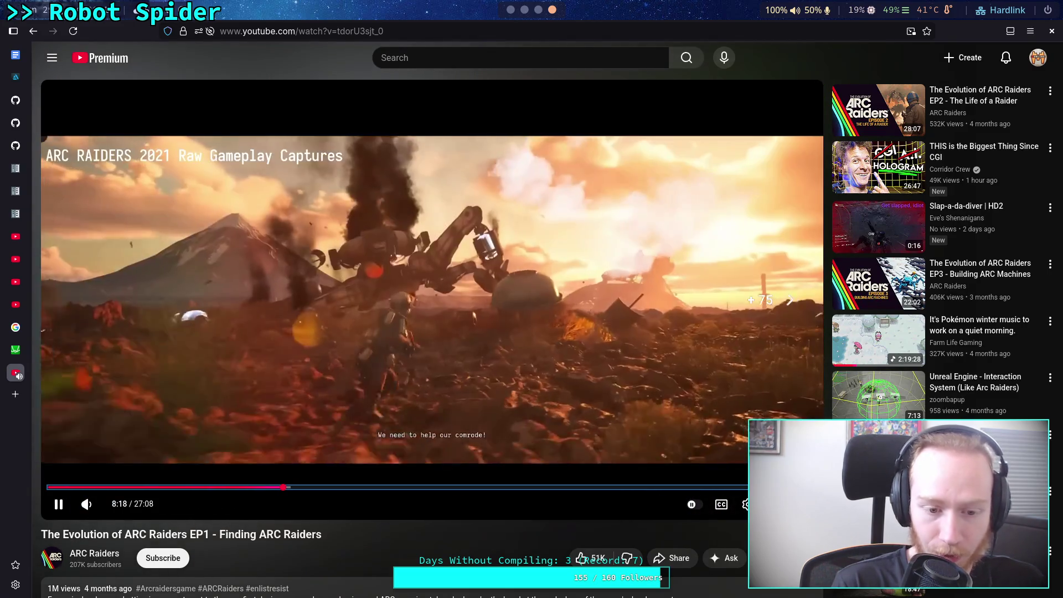
{"action": "key", "text": "Right"}
{"action": "key", "text": "Right"}
{"action": "key", "text": "Right"}
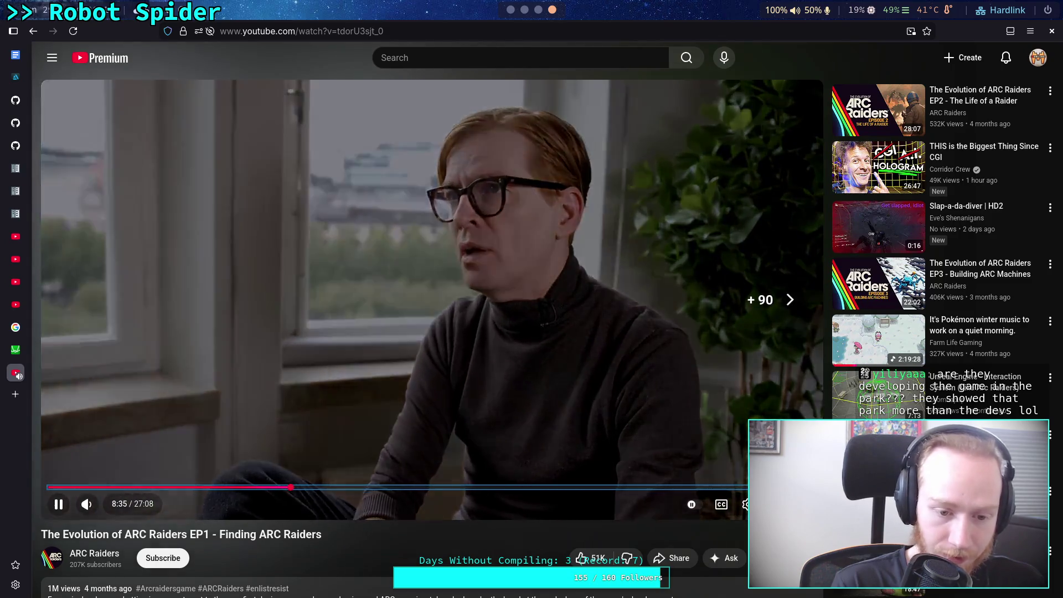
{"action": "key", "text": "Right"}
{"action": "key", "text": "Right"}
{"action": "key", "text": "Right"}
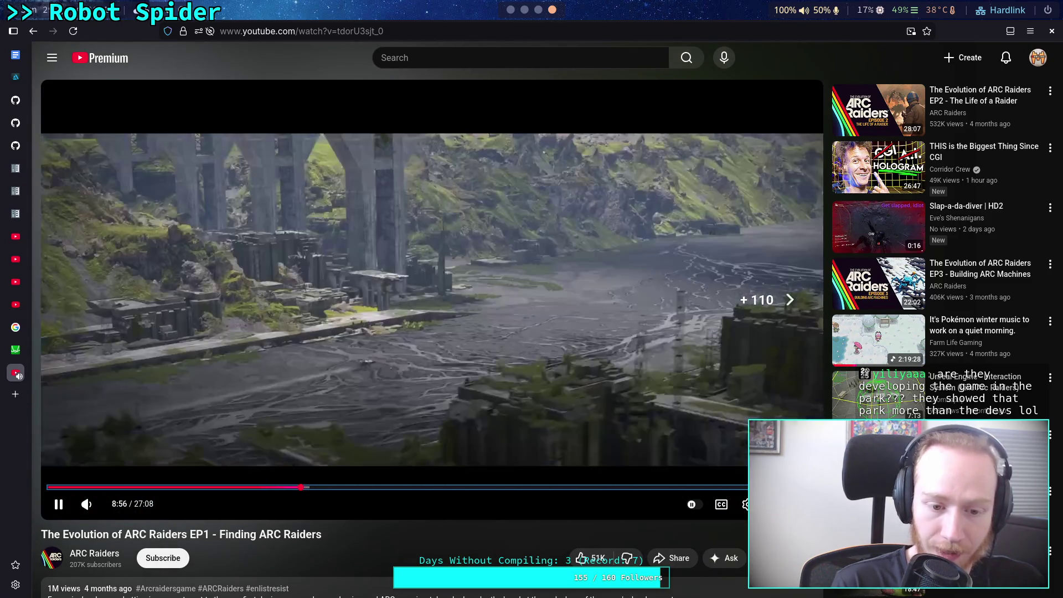
{"action": "key", "text": "Right"}
{"action": "key", "text": "Right"}
{"action": "key", "text": "Right"}
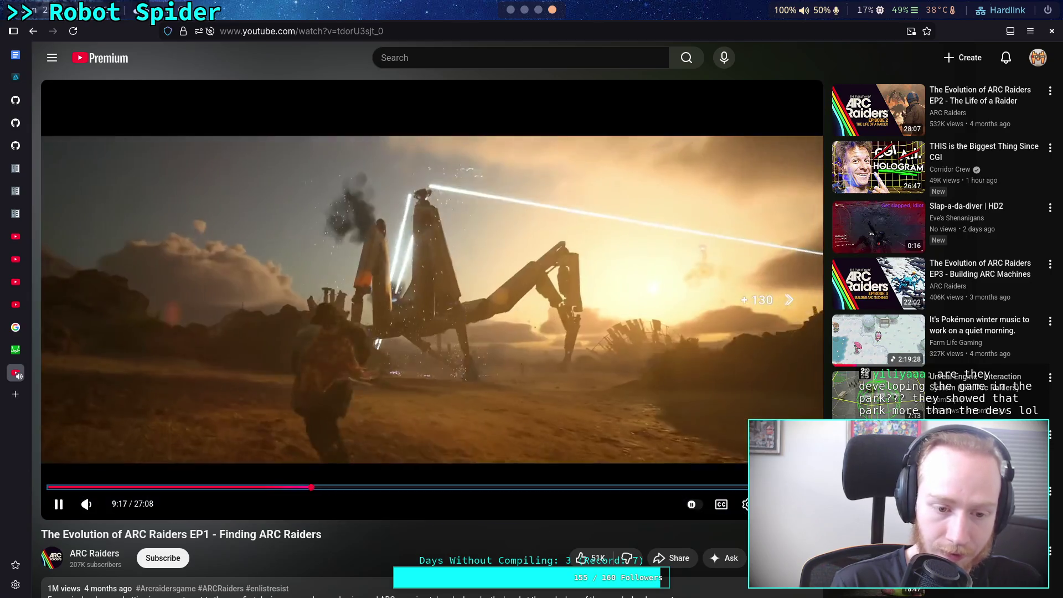
{"action": "key", "text": "Right"}
{"action": "key", "text": "Right"}
{"action": "key", "text": "Right"}
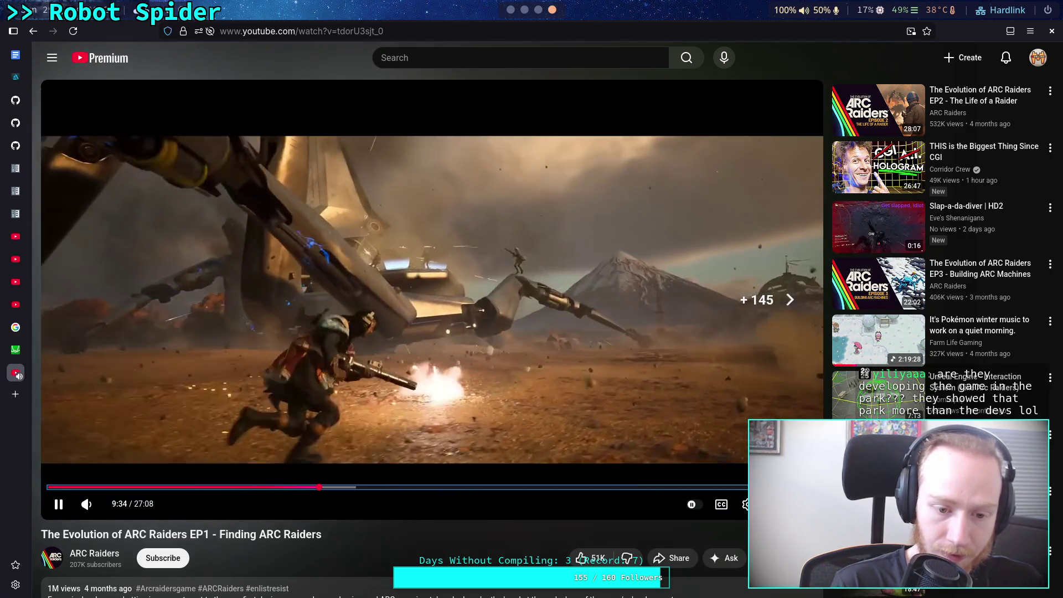
{"action": "key", "text": "Right"}
{"action": "key", "text": "Right"}
{"action": "key", "text": "Right"}
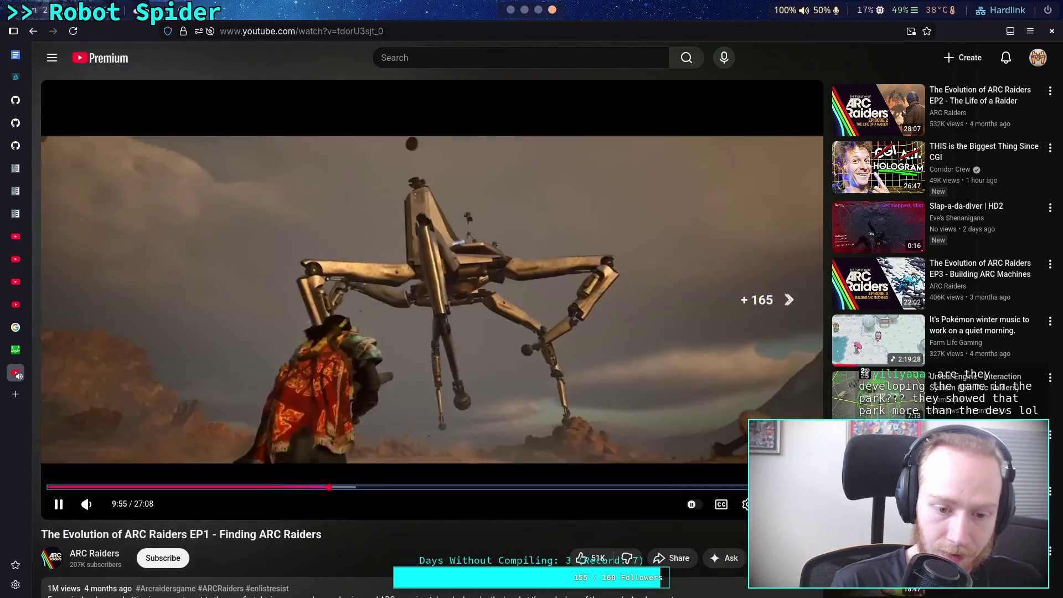
{"action": "key", "text": "Right"}
{"action": "key", "text": "Right"}
{"action": "key", "text": "Right"}
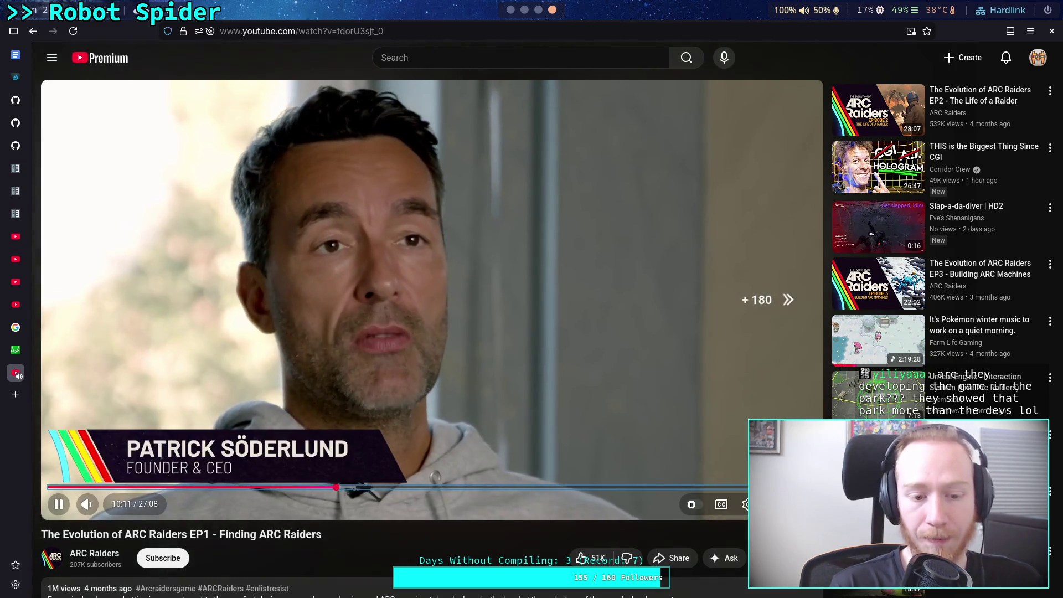
{"action": "key", "text": "Right"}
{"action": "key", "text": "Right"}
{"action": "key", "text": "Right"}
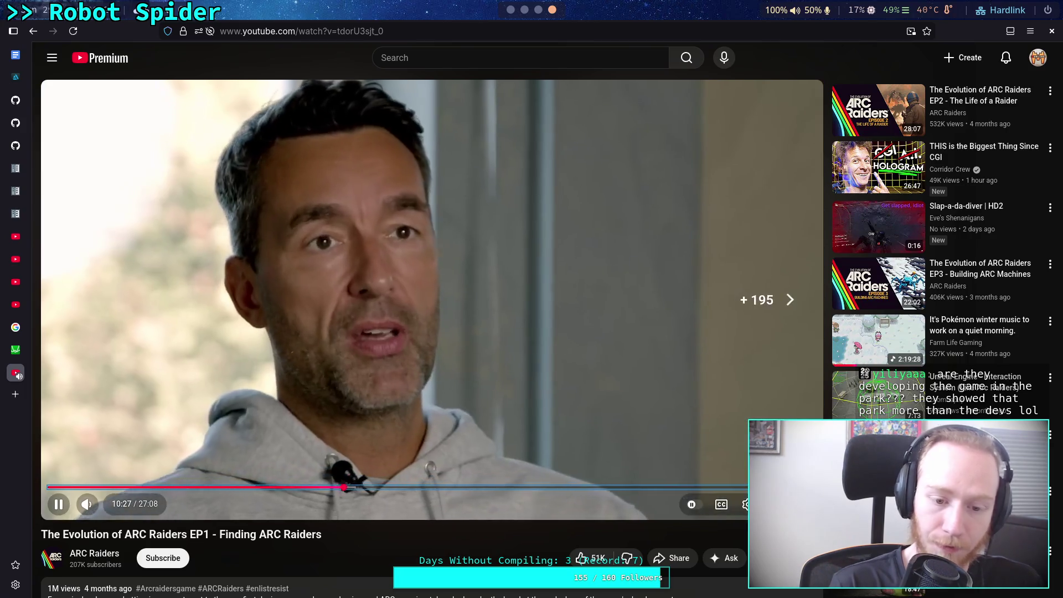
{"action": "key", "text": "Right"}
{"action": "key", "text": "Left"}
{"action": "key", "text": "Left"}
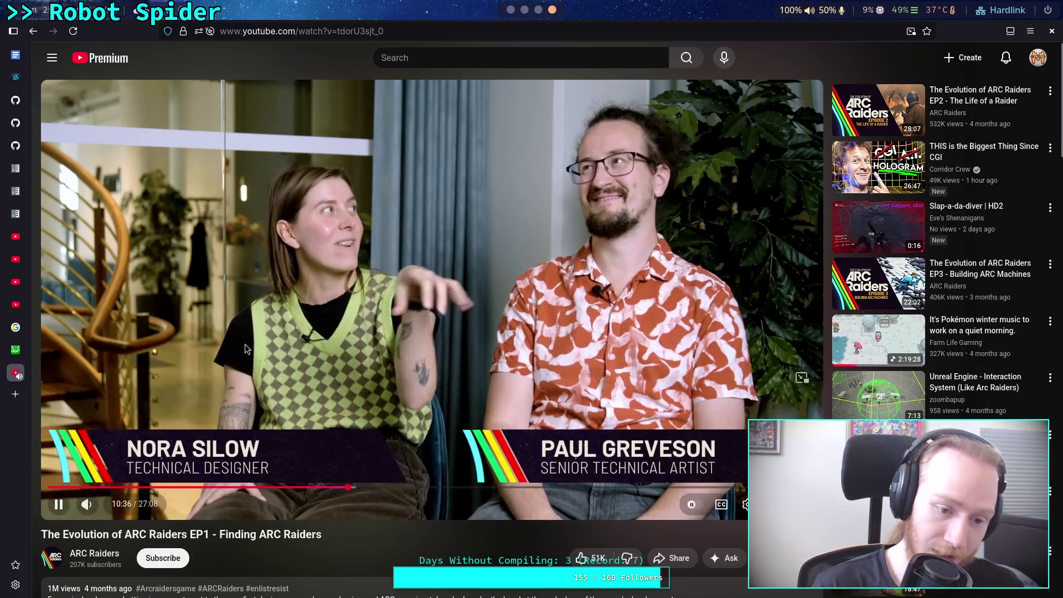
Step: Stop playback at 10:36 during the technical designer and senior technical artist interview
{"action": "left_click", "coordinate": [227, 426]}
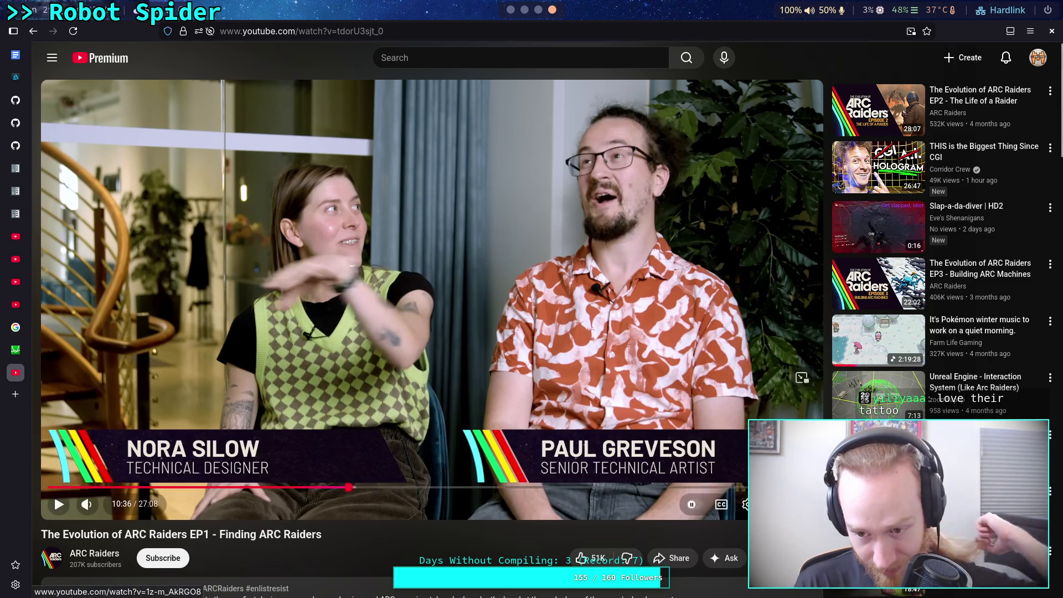
Step: Put the video in fullscreen, briefly play and pause it, then exit fullscreen with Esc
{"action": "double_click", "coordinate": [442, 398]}
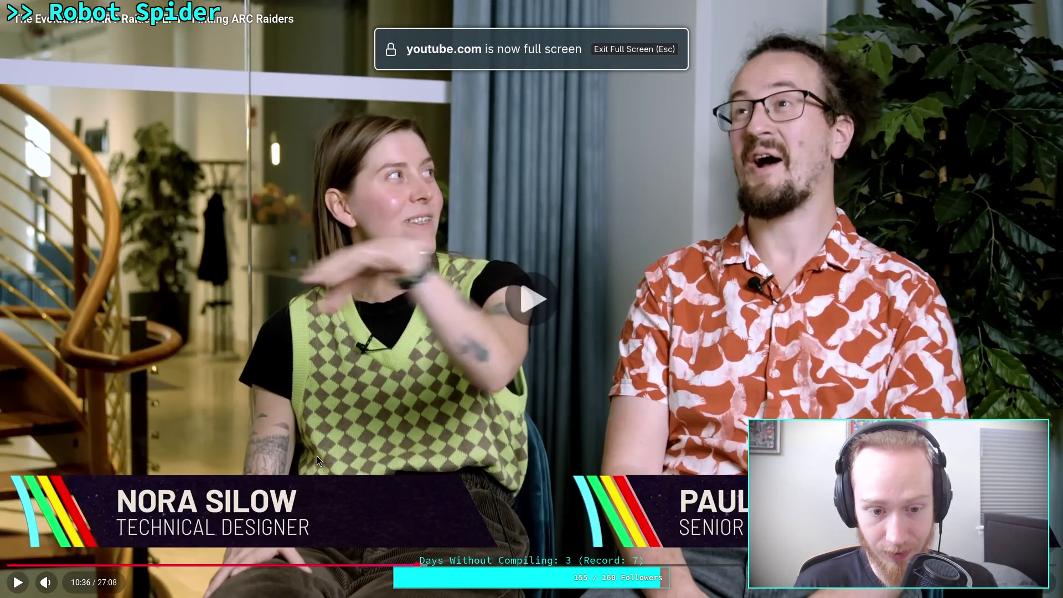
{"action": "left_click", "coordinate": [315, 456]}
{"action": "left_click", "coordinate": [323, 455]}
{"action": "left_click", "coordinate": [329, 458]}
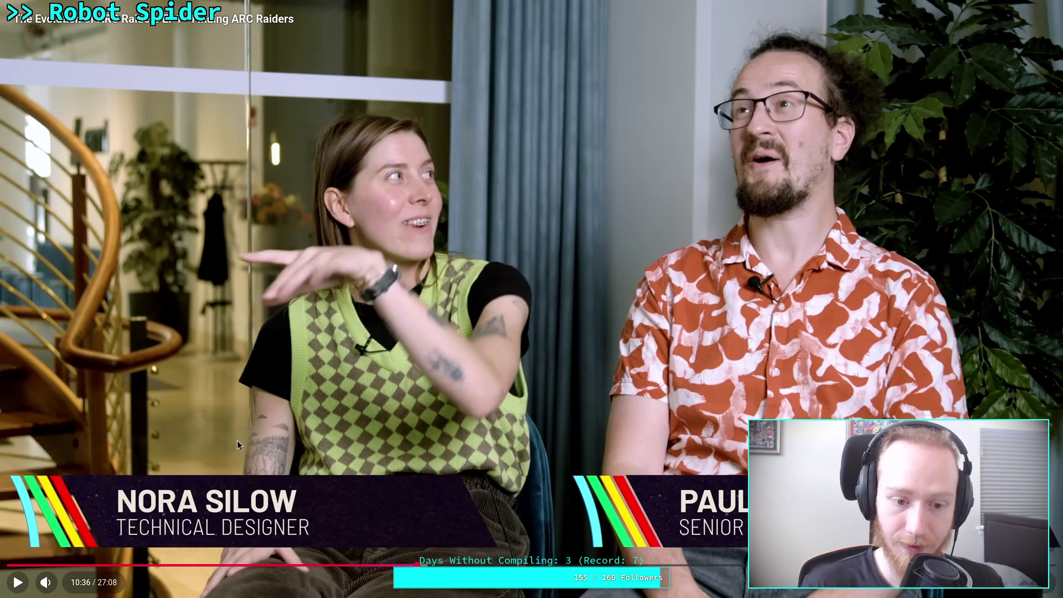
{"action": "key", "text": "Escape"}
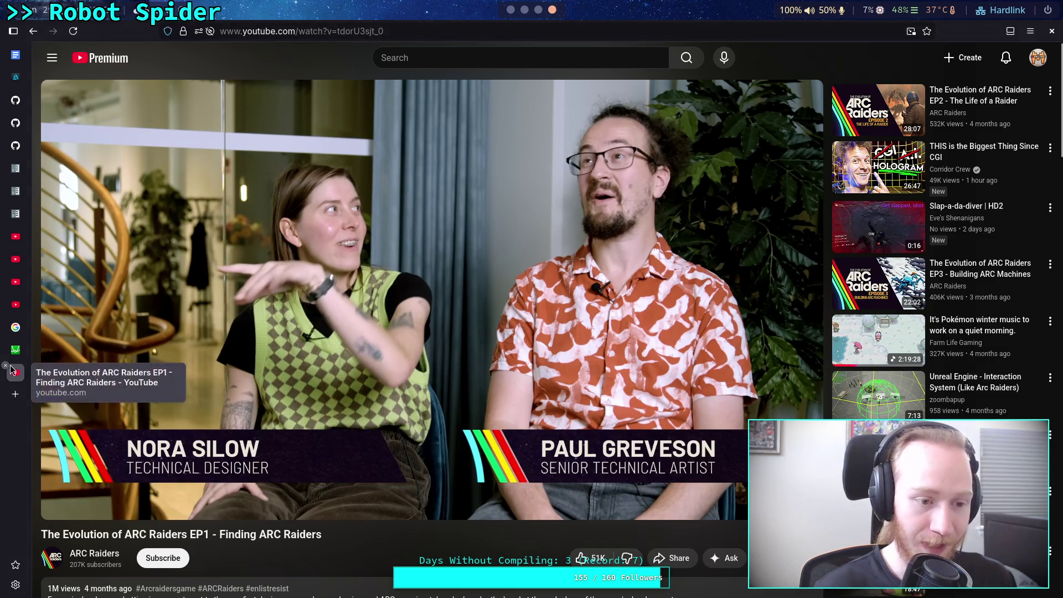
Step: Glance at the Desmos calculator and Planet Game document tabs, then return to Godot
{"action": "left_click", "coordinate": [16, 349]}
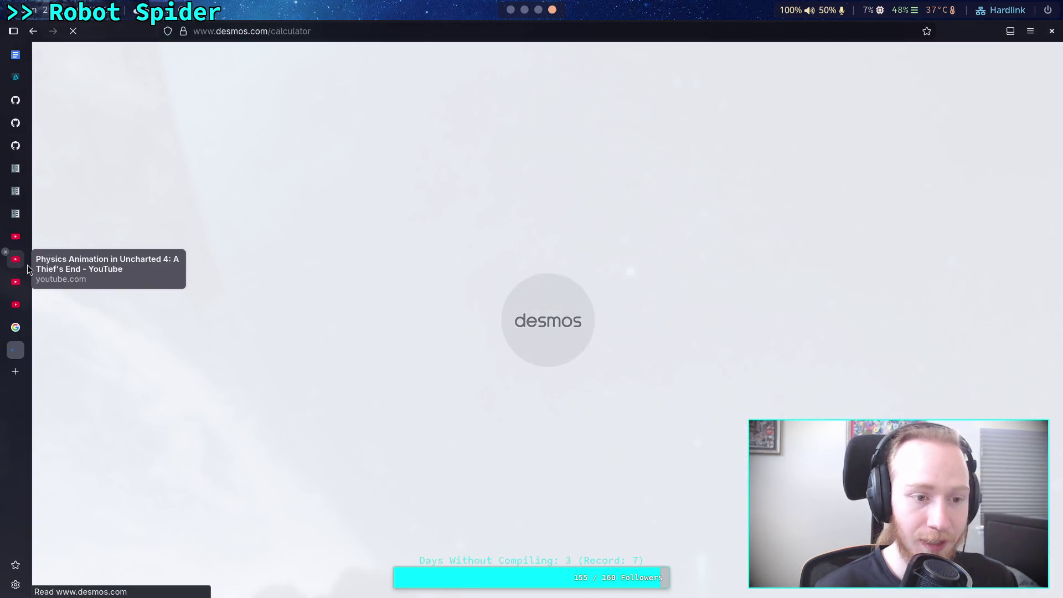
{"action": "left_click", "coordinate": [25, 63]}
{"action": "key", "text": "super+1"}
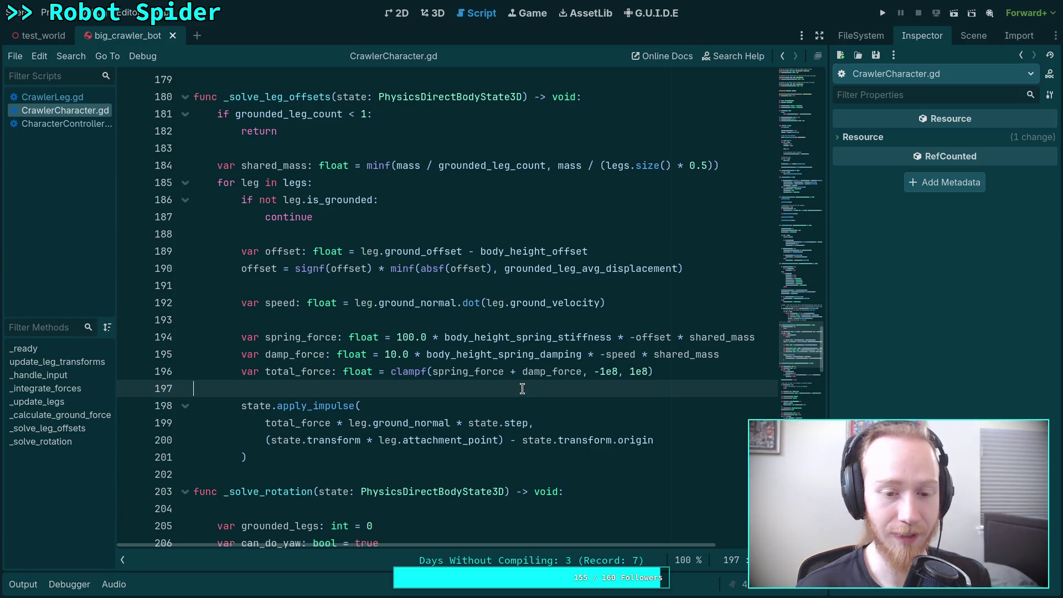
Step: Re-read lines 197–202 of CrawlerCharacter.gd, then open CharacterController.gd
{"action": "scroll", "coordinate": [543, 391], "scroll_direction": "down", "scroll_amount": 1}
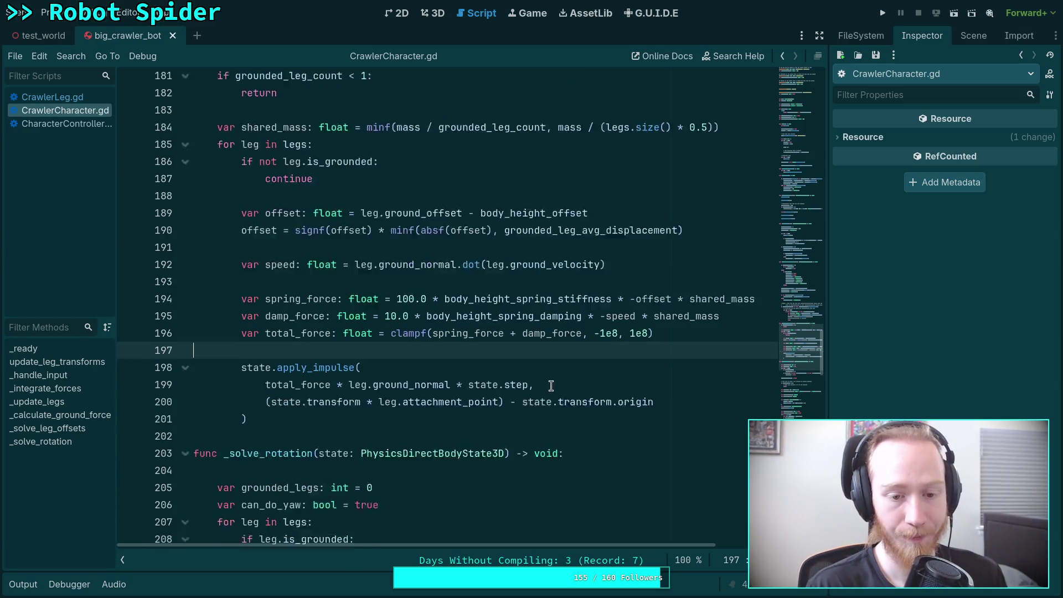
{"action": "left_click", "coordinate": [392, 424]}
{"action": "left_click", "coordinate": [325, 337]}
{"action": "scroll", "coordinate": [332, 338], "scroll_direction": "up", "scroll_amount": 2}
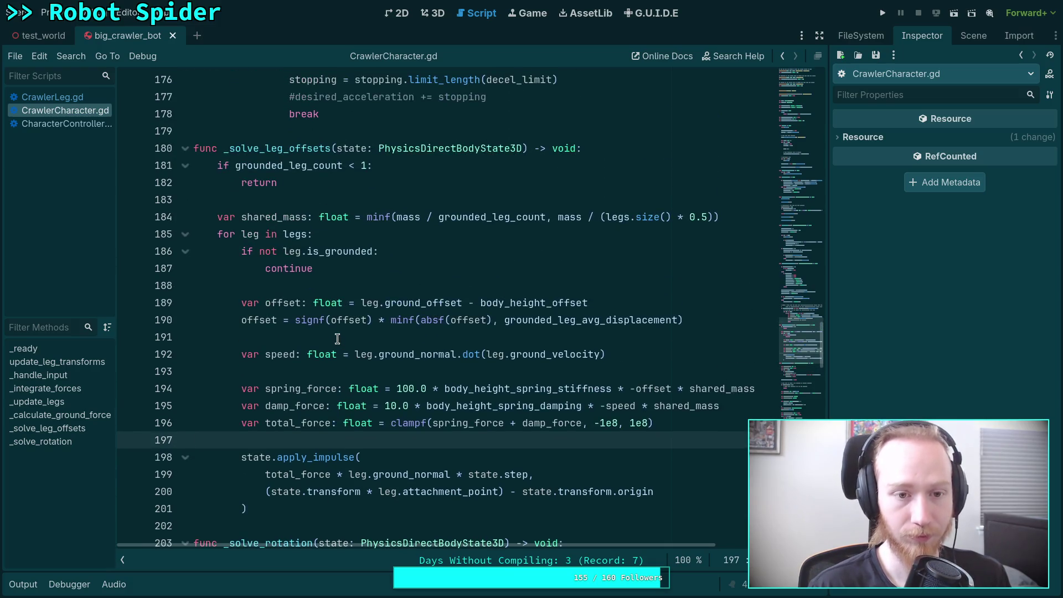
{"action": "left_click", "coordinate": [58, 124]}
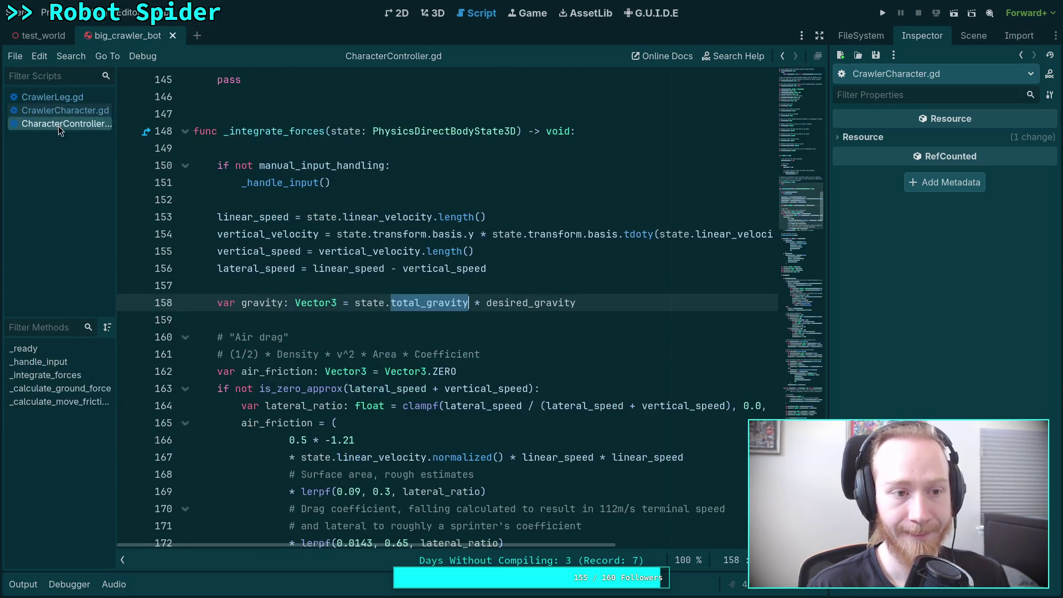
Step: Read CharacterController.gd from the total_gravity code at line 159 down to line 238
{"action": "left_click", "coordinate": [262, 315]}
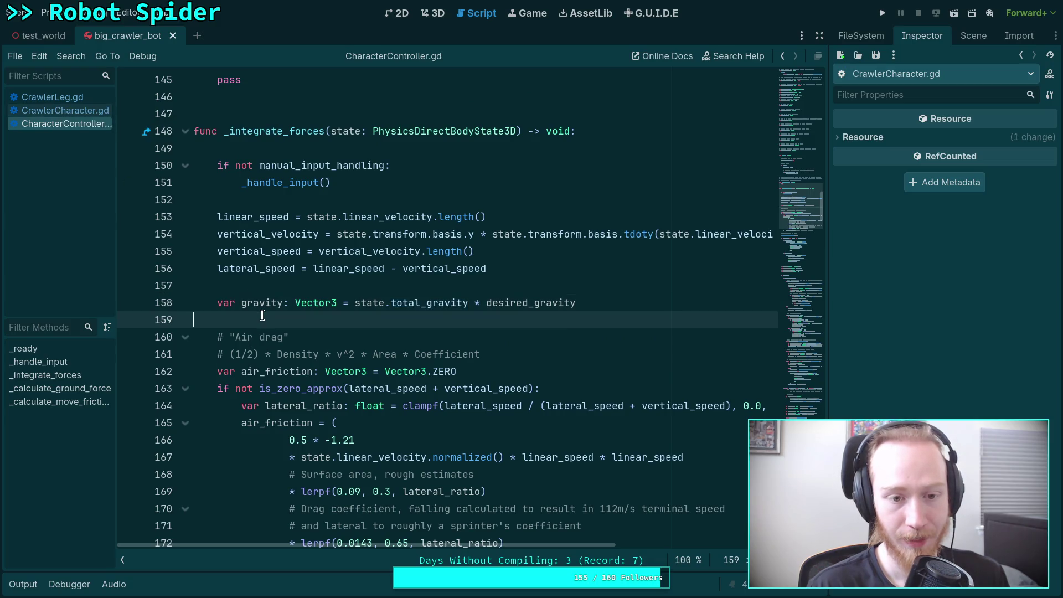
{"action": "scroll", "coordinate": [262, 315], "scroll_direction": "down", "scroll_amount": 6}
{"action": "left_click", "coordinate": [241, 316]}
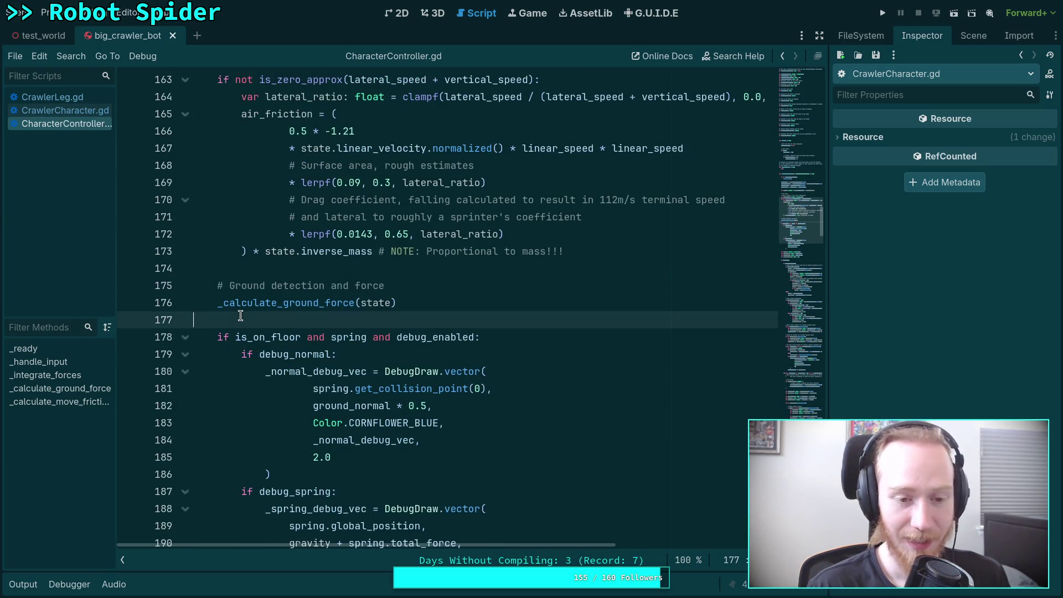
{"action": "scroll", "coordinate": [420, 340], "scroll_direction": "down", "scroll_amount": 8}
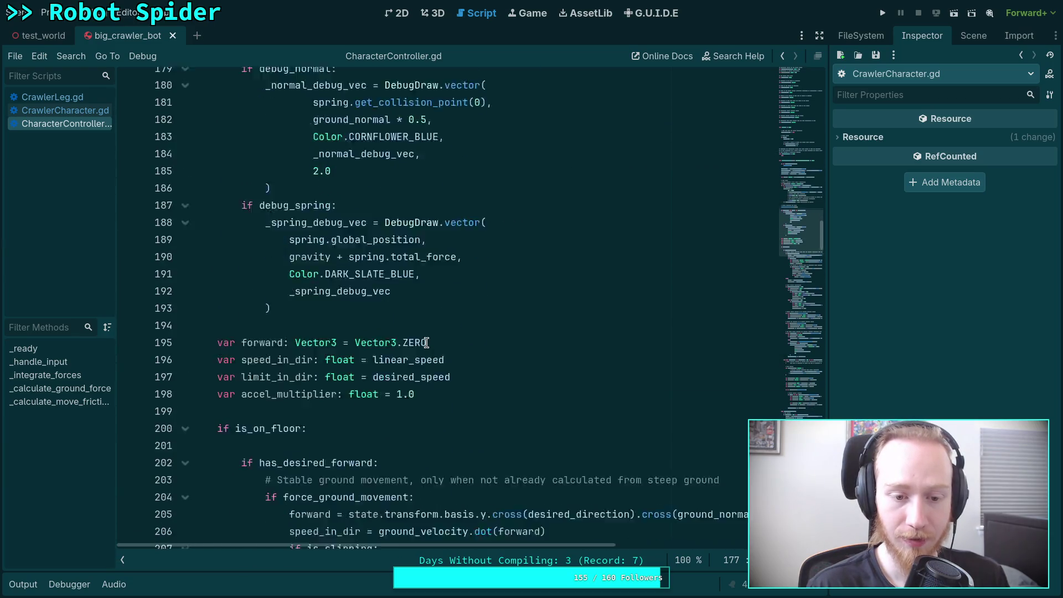
{"action": "left_click", "coordinate": [337, 319]}
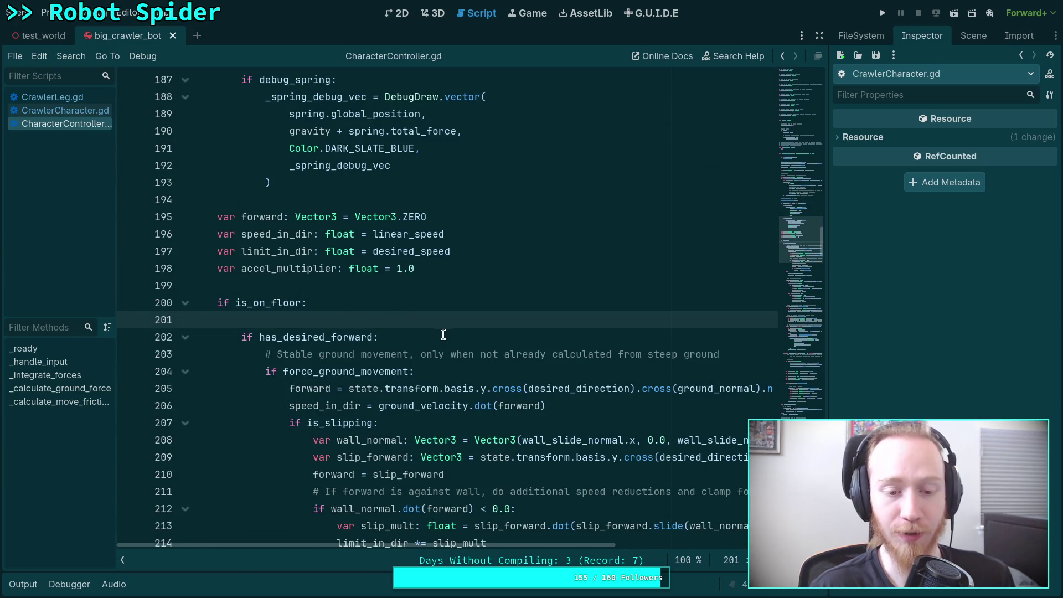
{"action": "scroll", "coordinate": [443, 338], "scroll_direction": "down", "scroll_amount": 5}
{"action": "left_click", "coordinate": [335, 422]}
{"action": "scroll", "coordinate": [377, 409], "scroll_direction": "down", "scroll_amount": 4}
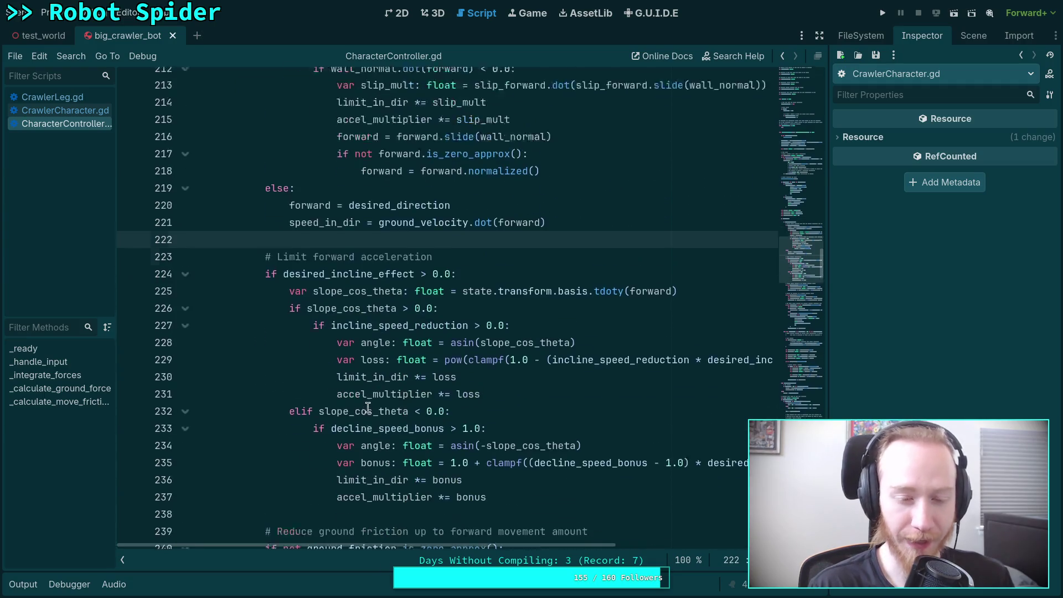
{"action": "scroll", "coordinate": [386, 387], "scroll_direction": "down", "scroll_amount": 3}
{"action": "left_click", "coordinate": [342, 338]}
Step: Continue through the friction and stopping code to line 278, then switch to the terminal
{"action": "scroll", "coordinate": [343, 339], "scroll_direction": "down", "scroll_amount": 3}
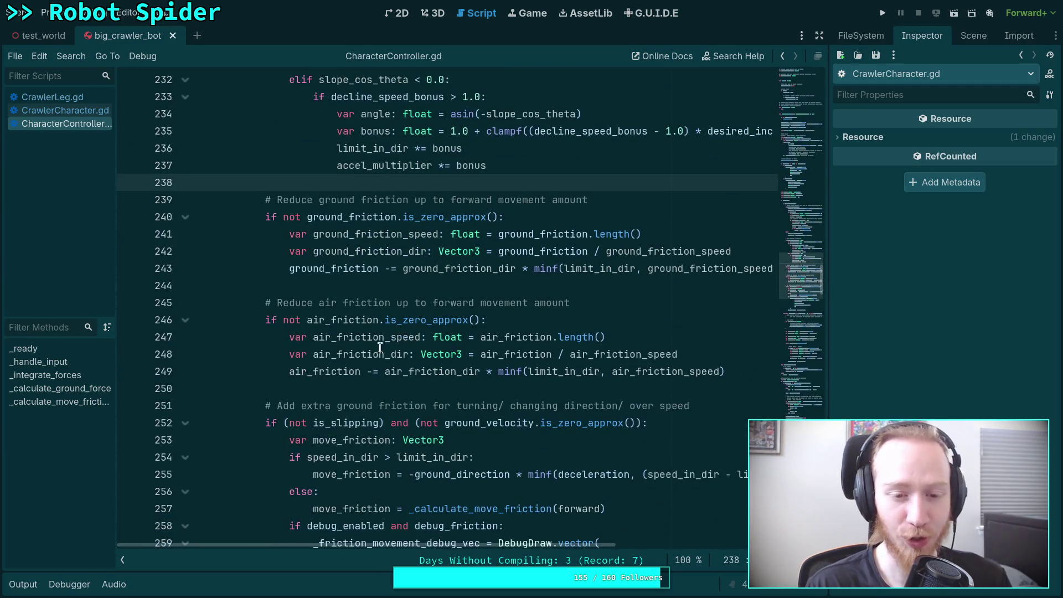
{"action": "left_click", "coordinate": [368, 287]}
{"action": "scroll", "coordinate": [414, 315], "scroll_direction": "down", "scroll_amount": 4}
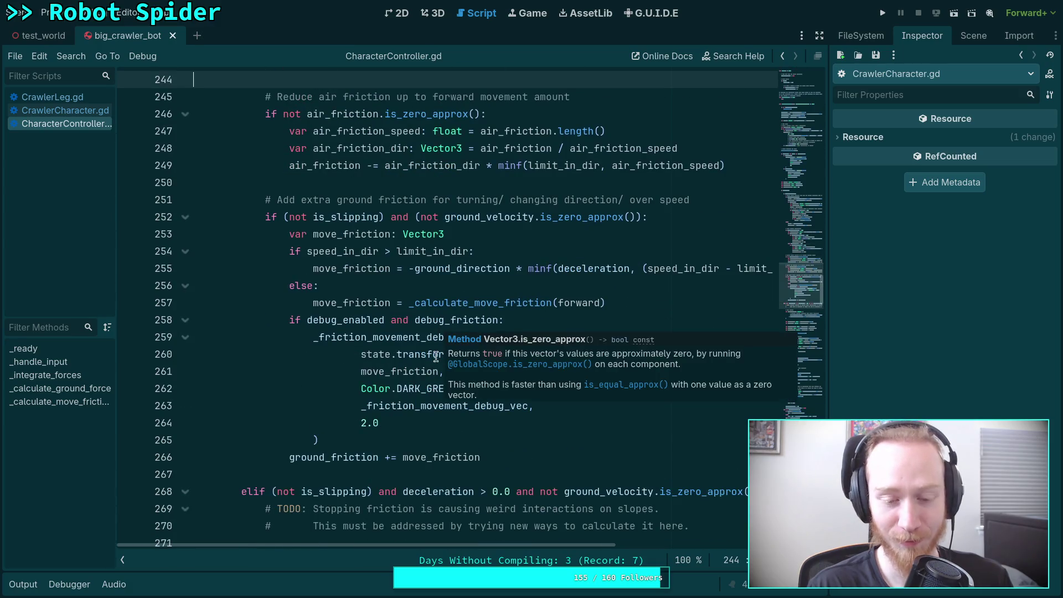
{"action": "left_click", "coordinate": [332, 466]}
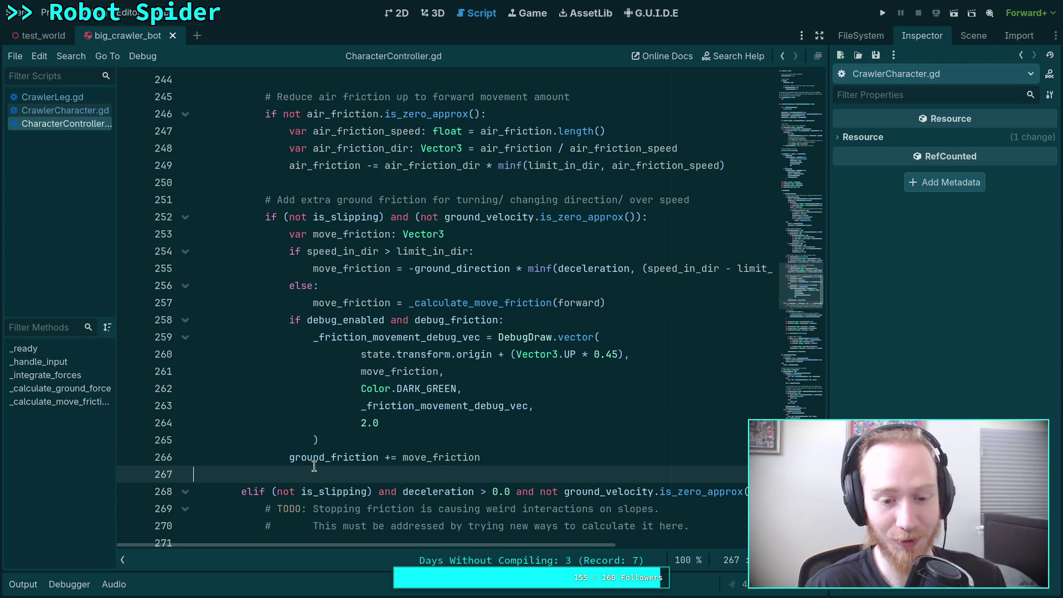
{"action": "scroll", "coordinate": [324, 469], "scroll_direction": "down", "scroll_amount": 3}
{"action": "left_click", "coordinate": [336, 509]}
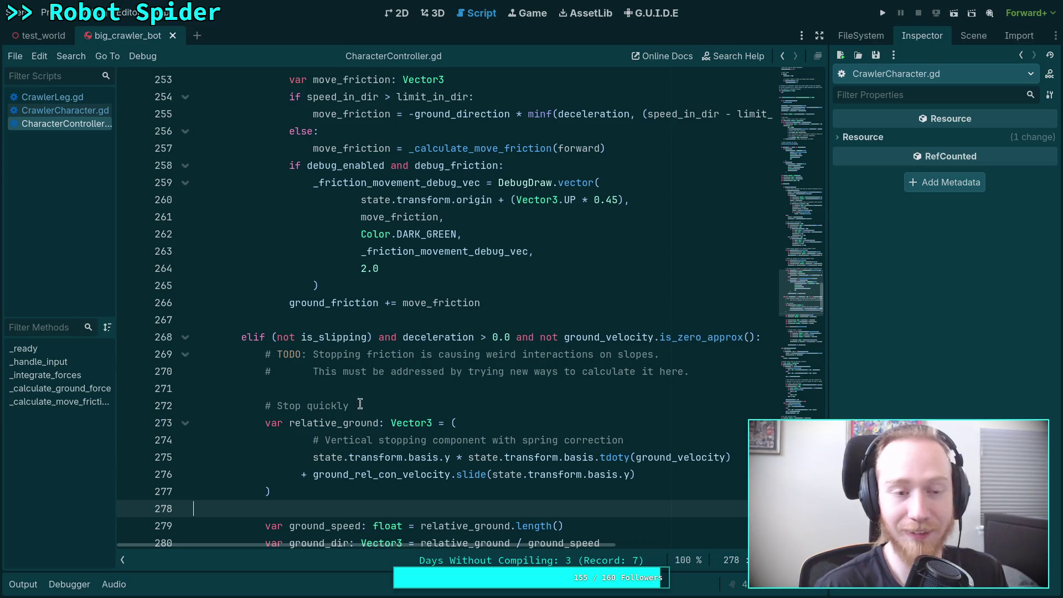
{"action": "key", "text": "super+1"}
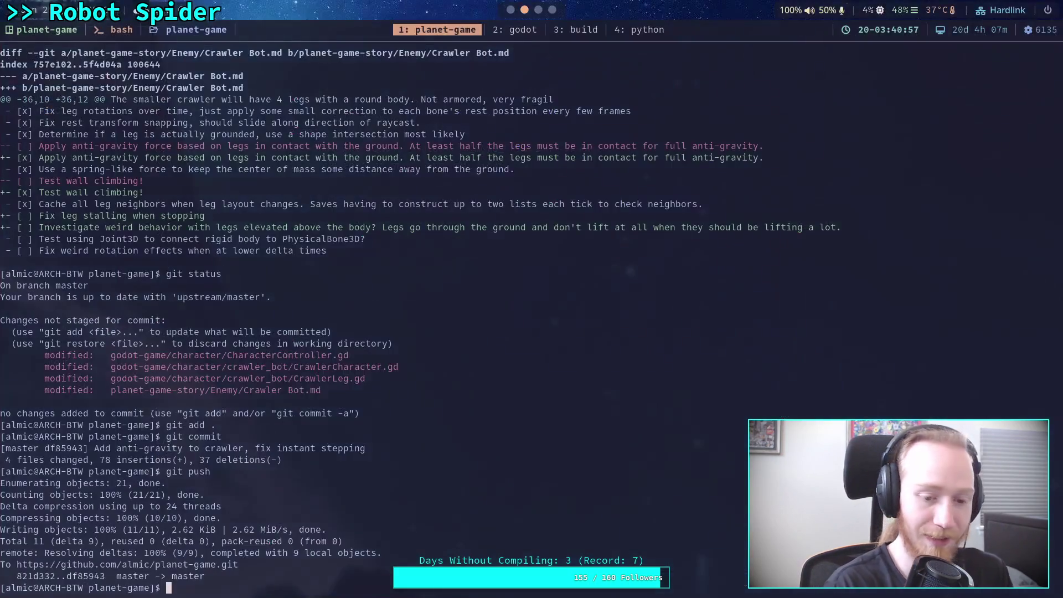
Step: Run git status and git diff on the uncommitted CrawlerLeg.gd, test_world.tscn and Crawler Bot.md changes
{"action": "type", "text": "git status"}
{"action": "key", "text": "Return"}
{"action": "type", "text": "git diff"}
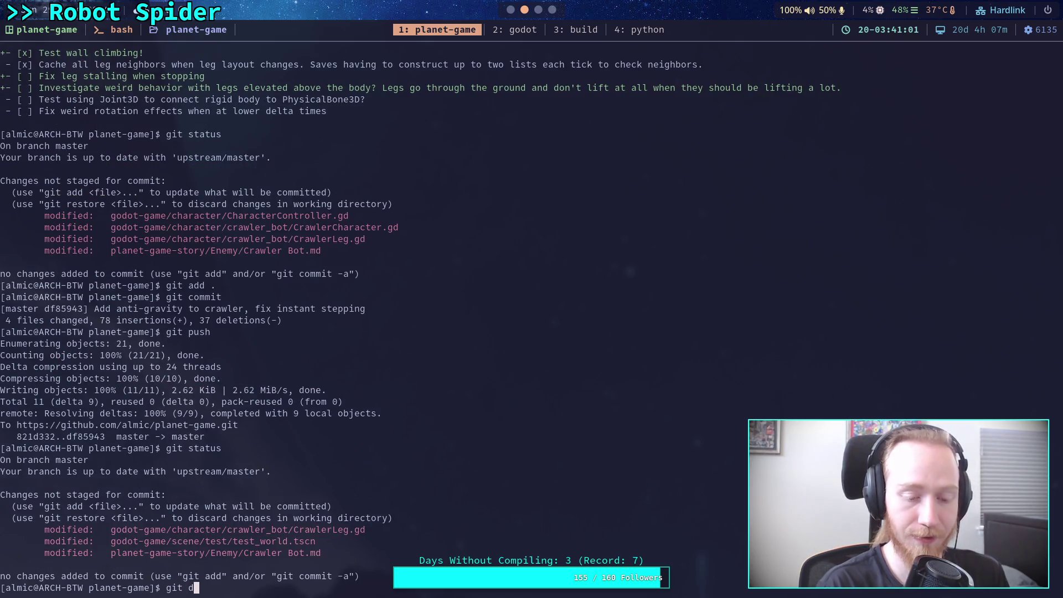
{"action": "key", "text": "Return"}
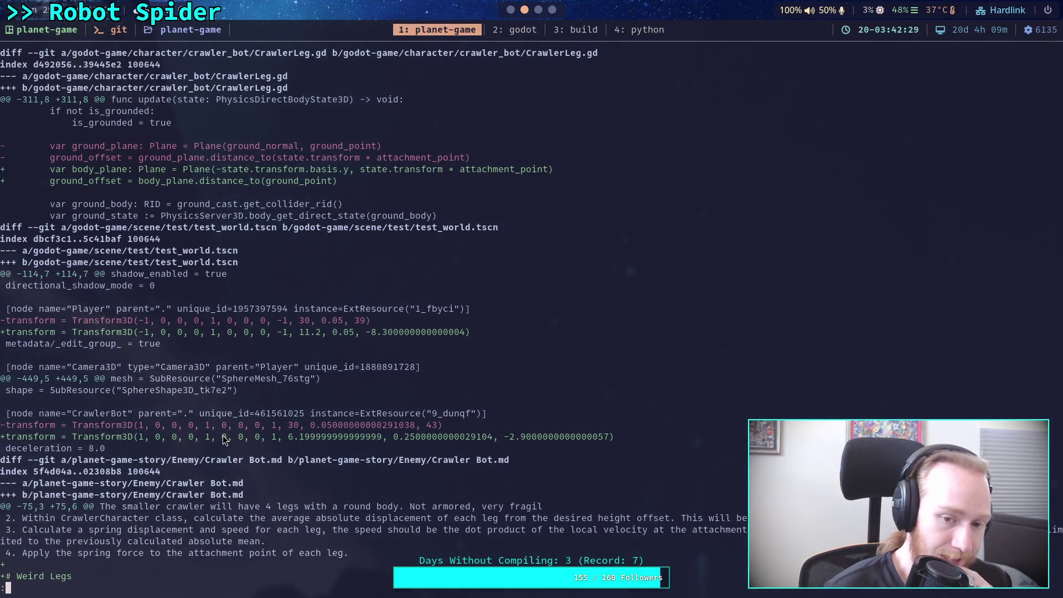
{"action": "left_click", "coordinate": [509, 9]}
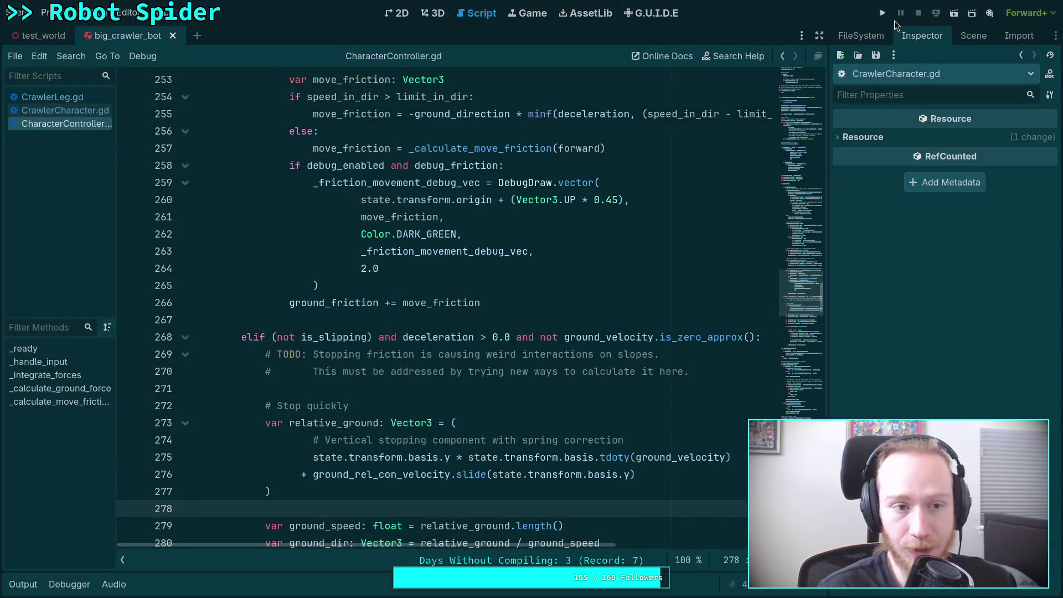
Step: Run the spider crawler test scene, watch the bot walk, then stop the game
{"action": "left_click", "coordinate": [883, 13]}
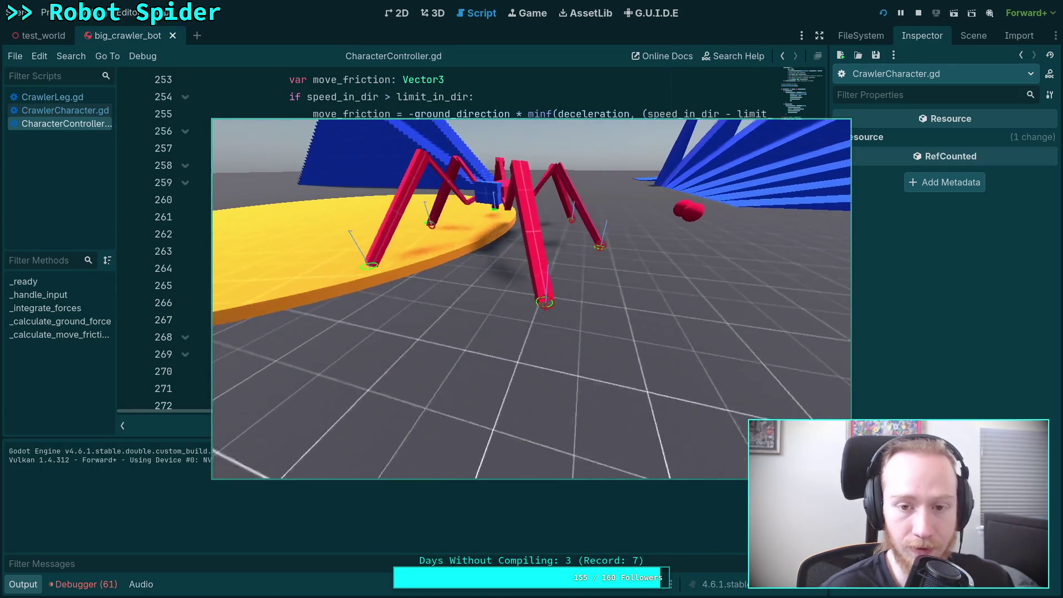
{"action": "left_click", "coordinate": [918, 13]}
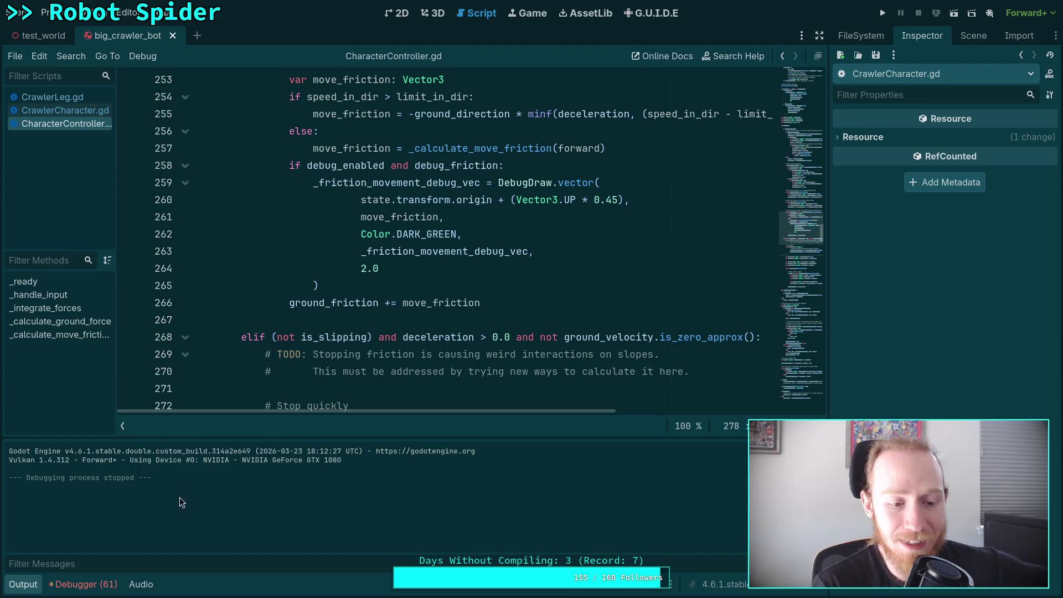
Step: Collapse the Output panel and place the cursor on line 285 of the quick-stop friction code
{"action": "left_click", "coordinate": [37, 584]}
{"action": "scroll", "coordinate": [510, 497], "scroll_direction": "down", "scroll_amount": 1}
{"action": "scroll", "coordinate": [510, 496], "scroll_direction": "down", "scroll_amount": 4}
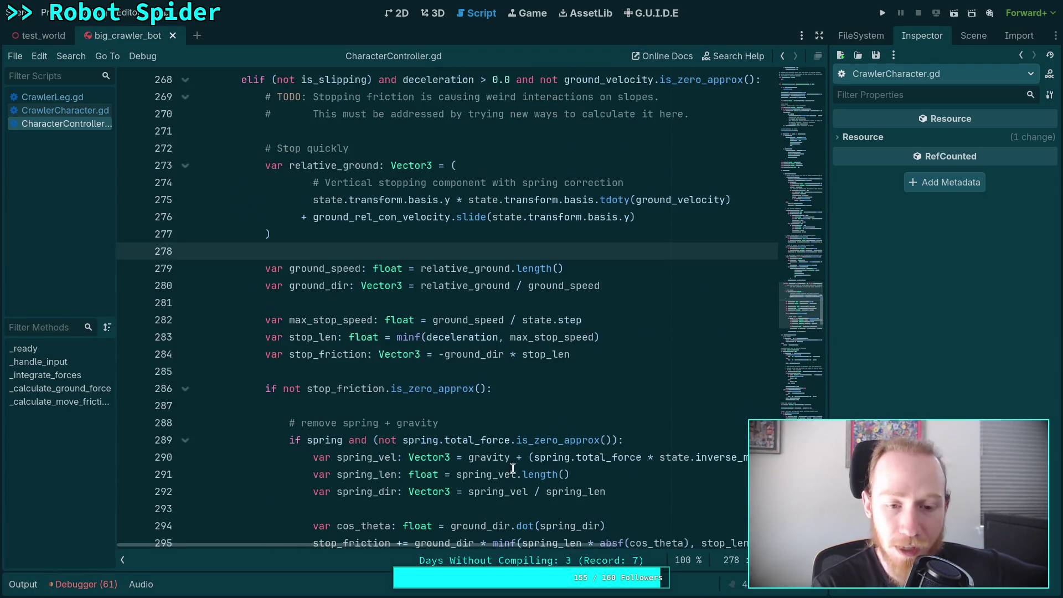
{"action": "left_click", "coordinate": [493, 370]}
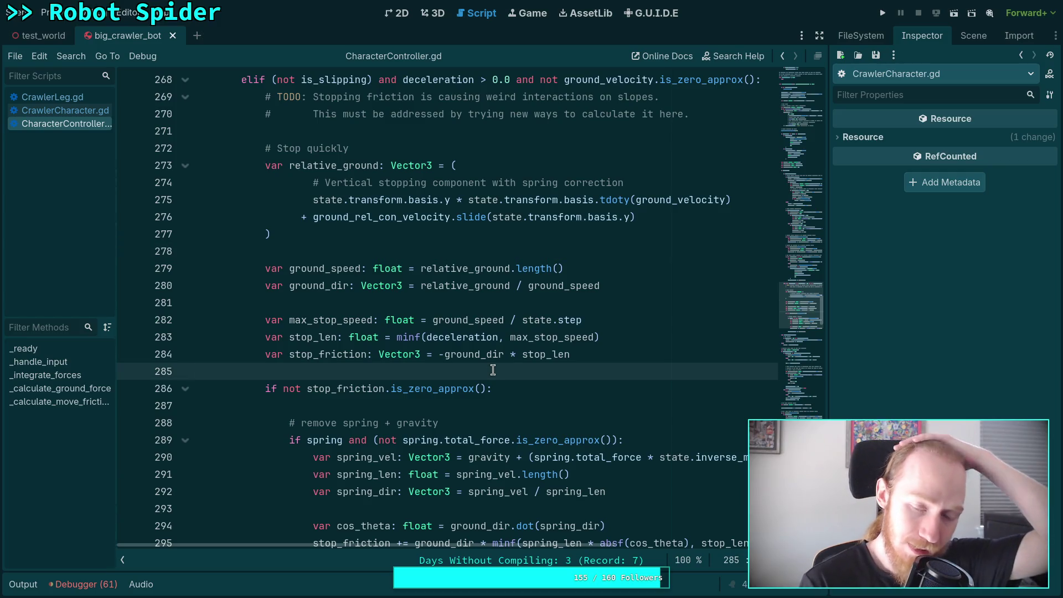
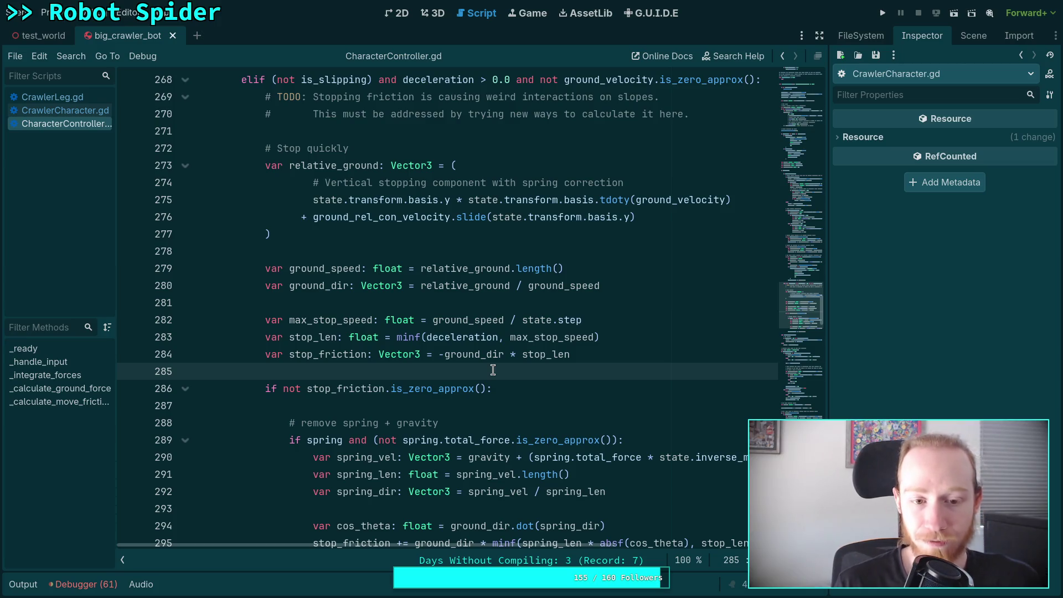
Step: Look over the stop-friction code on lines 279–284, then review the git diff in the planet-game terminal
{"action": "mouse_move", "coordinate": [265, 271]}
{"action": "left_mouse_down"}
{"action": "mouse_move", "coordinate": [263, 288]}
{"action": "mouse_move", "coordinate": [593, 357]}
{"action": "left_mouse_up"}
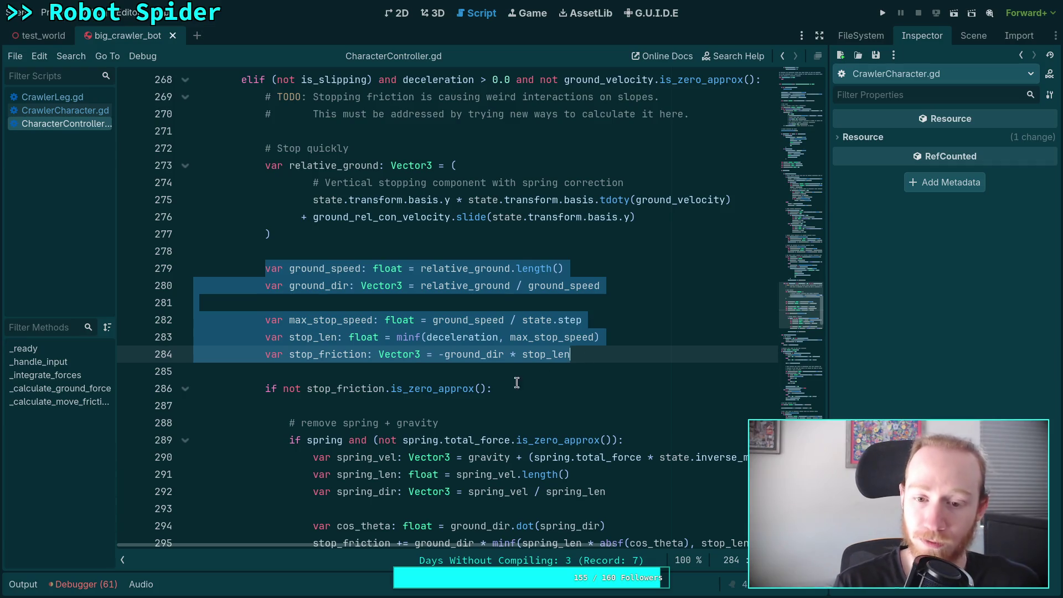
{"action": "left_click", "coordinate": [464, 374]}
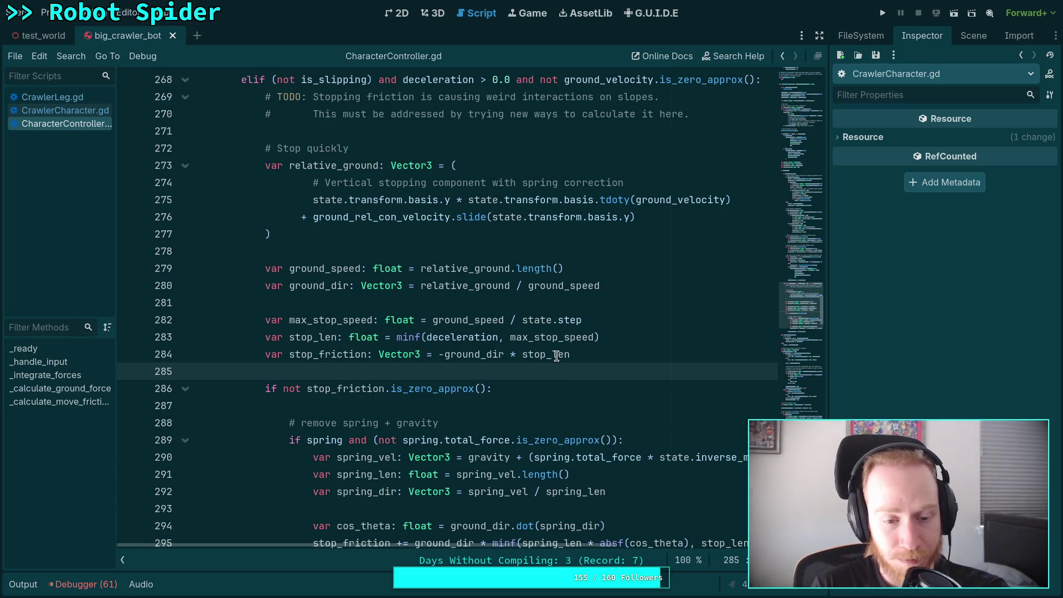
{"action": "mouse_move", "coordinate": [556, 355]}
{"action": "key", "text": "super+1"}
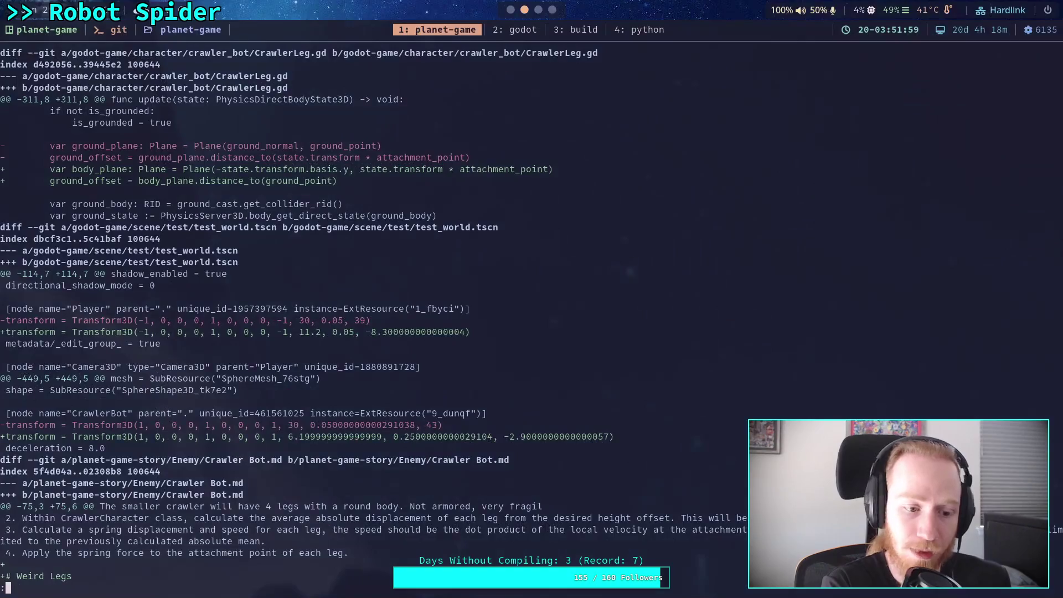
{"action": "scroll", "coordinate": [148, 178], "scroll_direction": "down", "scroll_amount": 2}
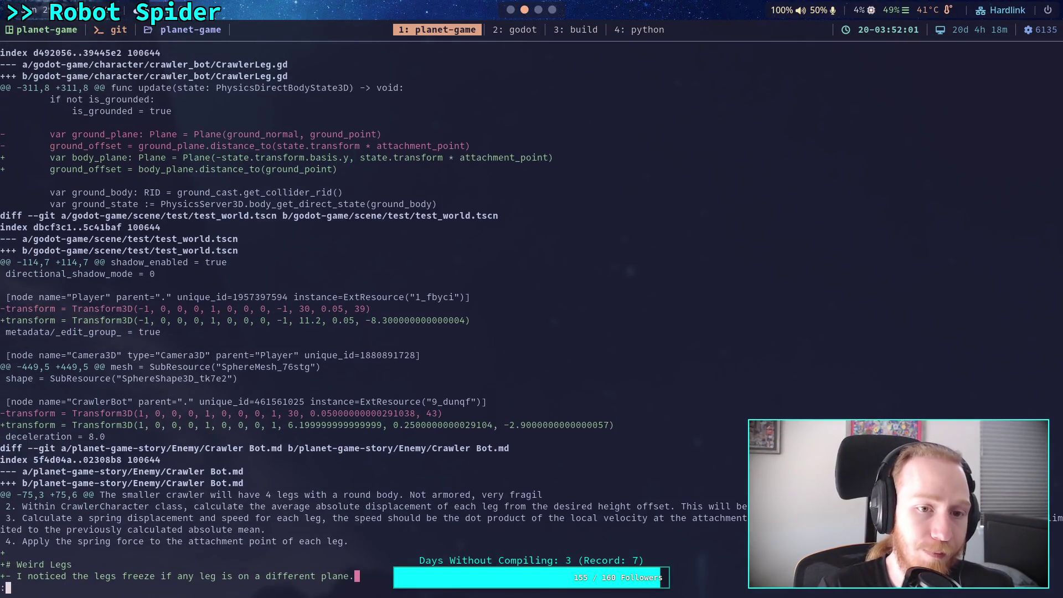
{"action": "scroll", "coordinate": [148, 178], "scroll_direction": "up", "scroll_amount": 2}
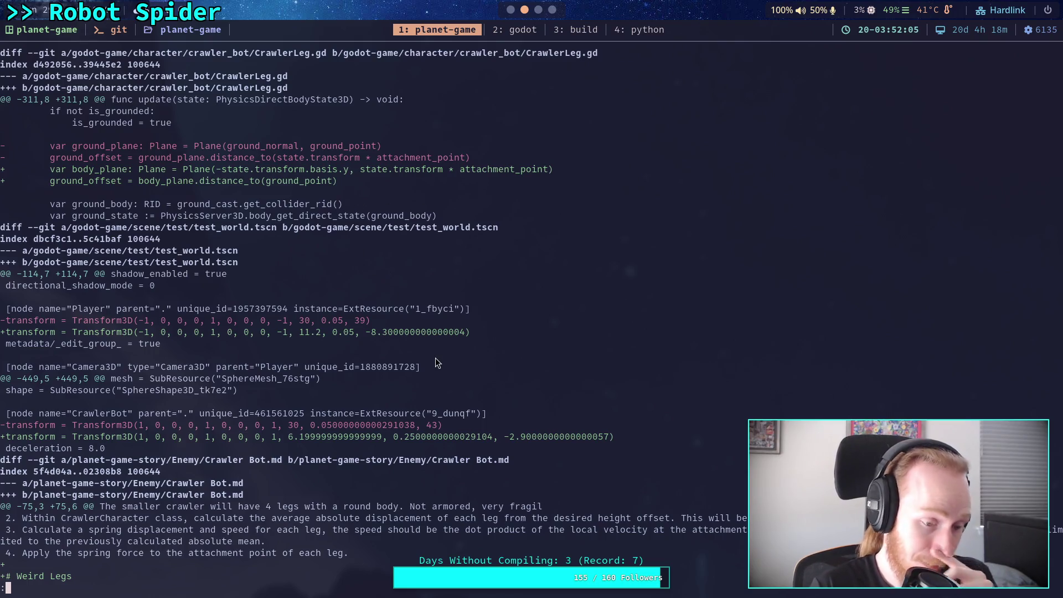
{"action": "key", "text": "Down"}
{"action": "key", "text": "Up"}
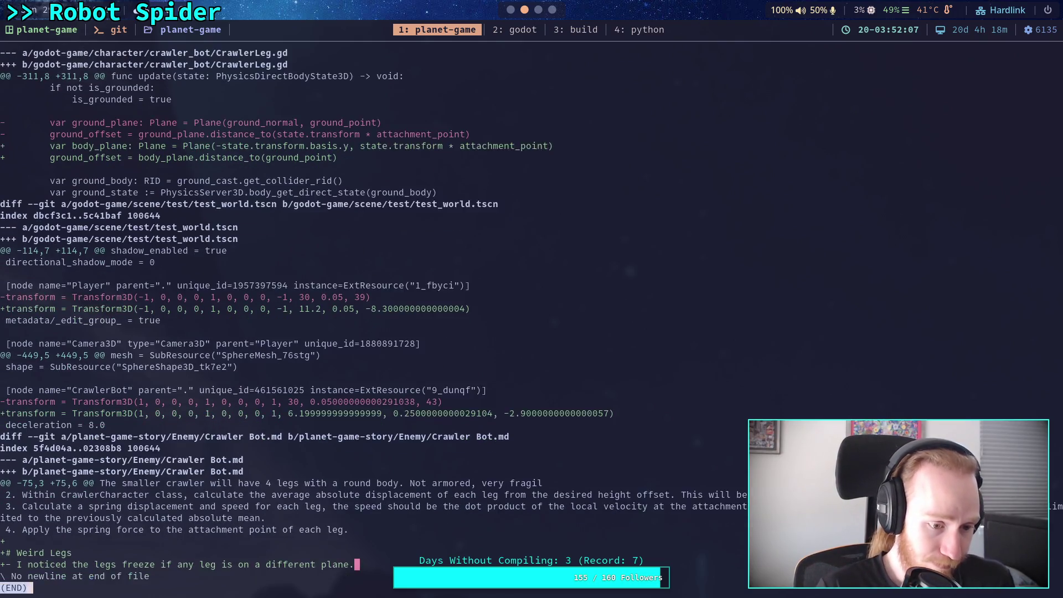
Step: Quit the diff and stage godot-game/character/crawler_bot/CrawlerLeg.gd with git add
{"action": "type", "text": "qgit add god"}
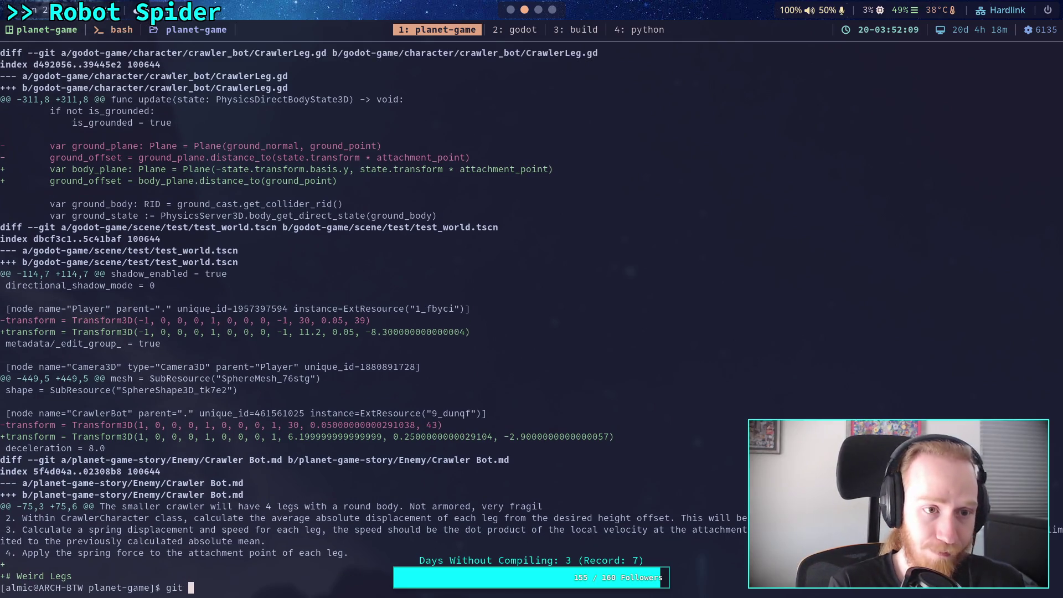
{"action": "key", "text": "Tab"}
{"action": "type", "text": "c"}
{"action": "key", "text": "Tab"}
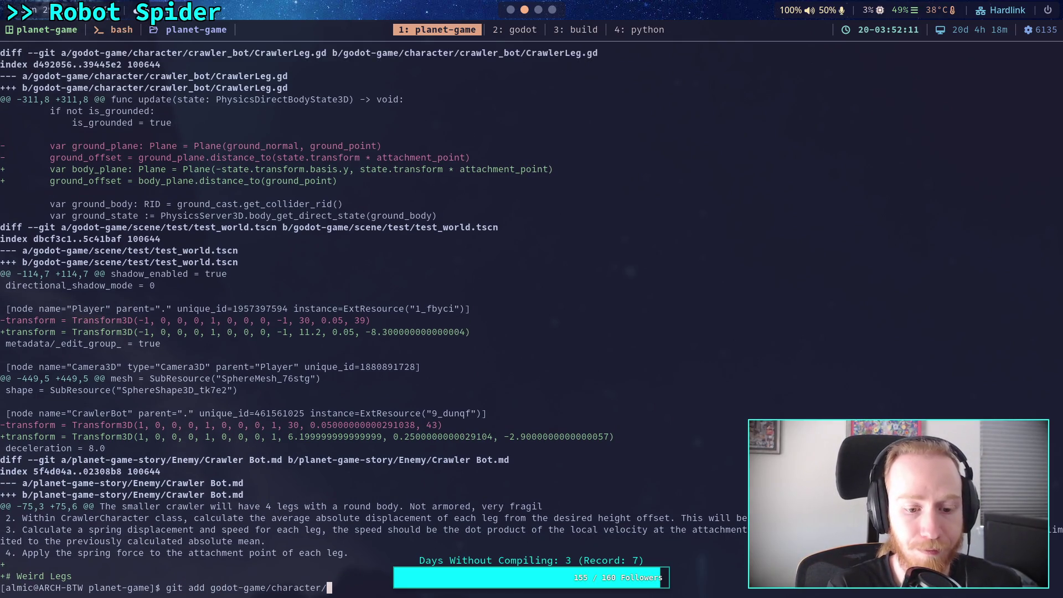
{"action": "type", "text": "cr"}
{"action": "key", "text": "Tab"}
{"action": "type", "text": "Cra"}
{"action": "key", "text": "Tab"}
{"action": "type", "text": "L"}
{"action": "key", "text": "Tab"}
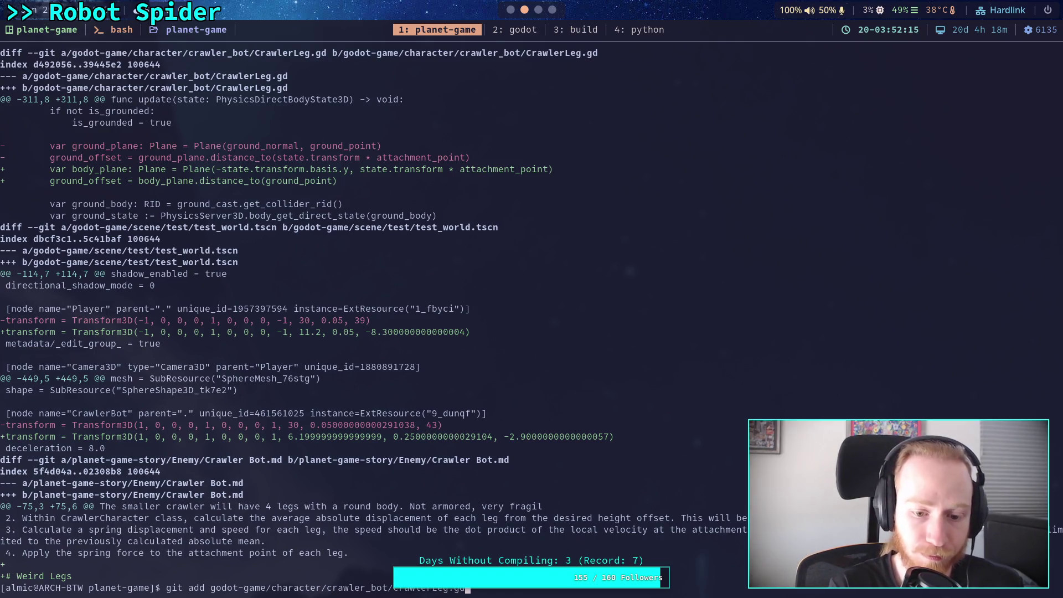
{"action": "key", "text": "Return"}
{"action": "type", "text": "git"}
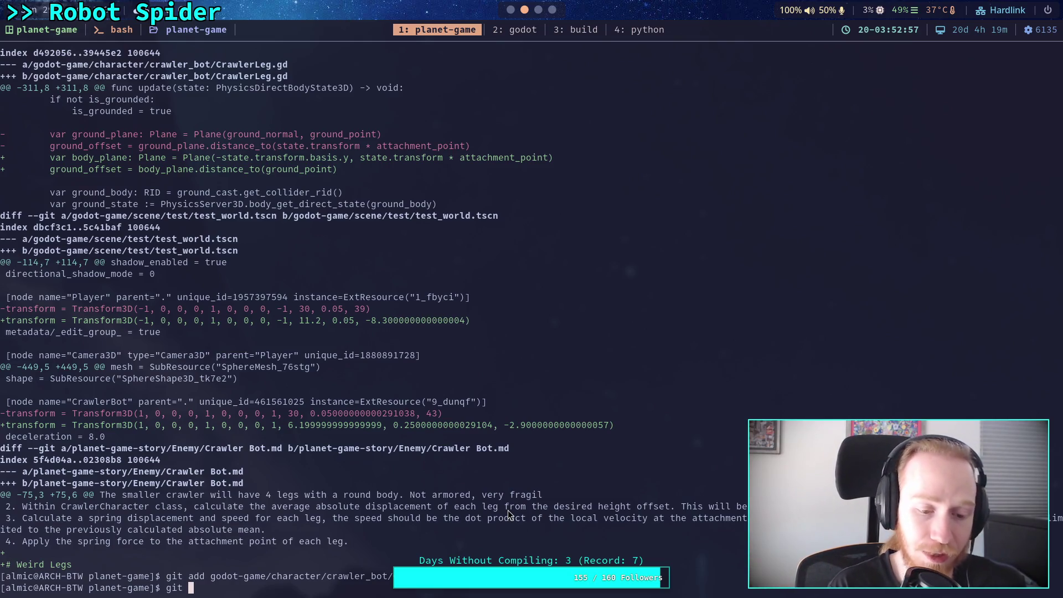
Step: Check git status and git diff --staged, then run git commit and begin the message with 'Improve'
{"action": "type", "text": "status"}
{"action": "key", "text": "Return"}
{"action": "type", "text": "git diff --stage"}
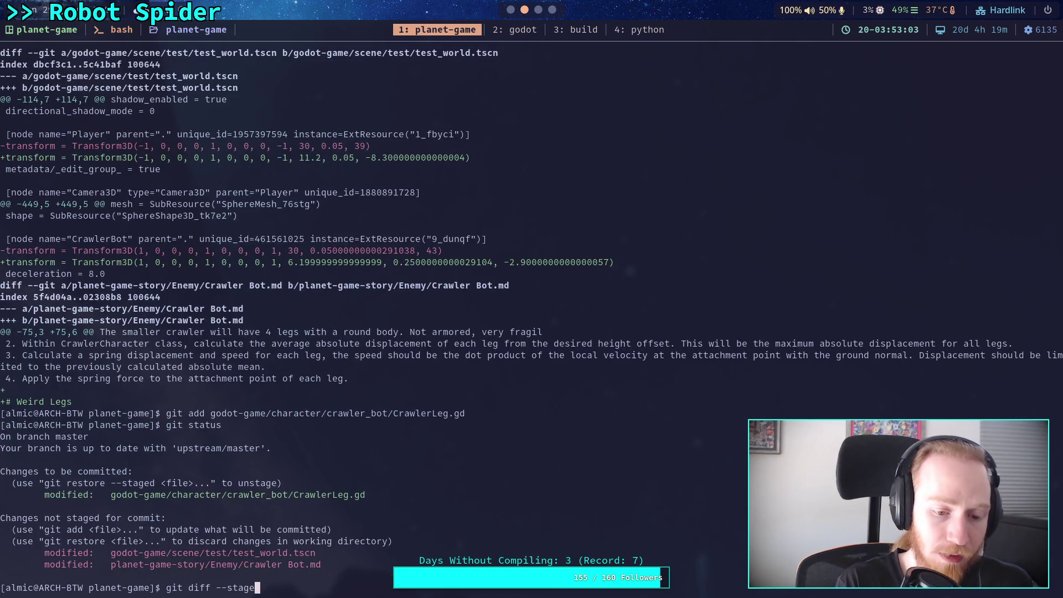
{"action": "type", "text": "d"}
{"action": "key", "text": "Return"}
{"action": "type", "text": "git commit"}
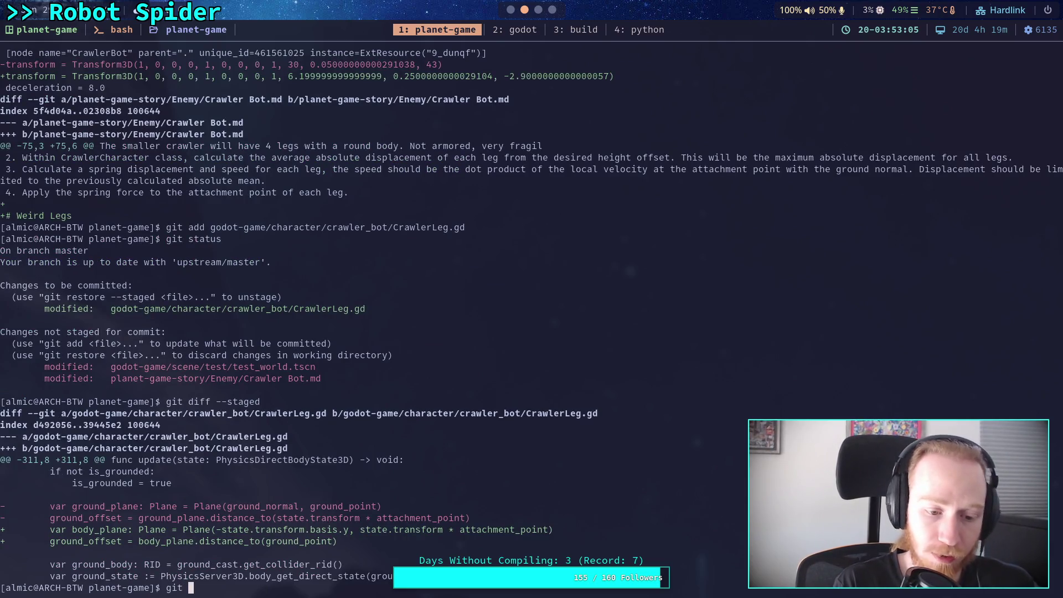
{"action": "key", "text": "Return"}
{"action": "type", "text": "OImprove"}
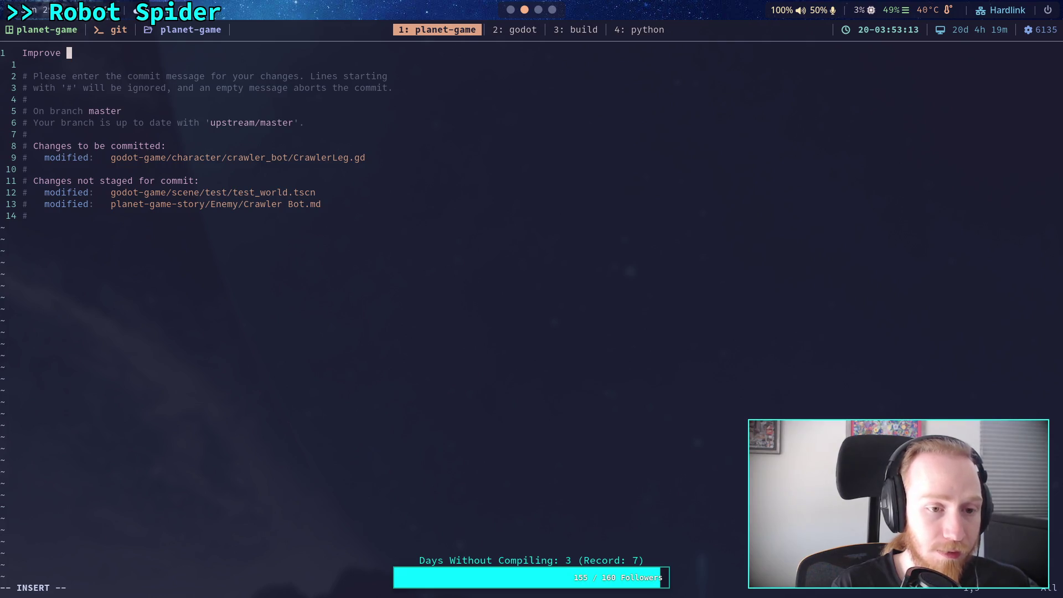
Step: Finish the summary 'Improve ground offset for crawler', add a body-attachment-plane bullet, and save with :wq
{"action": "type", "text": "ground of"}
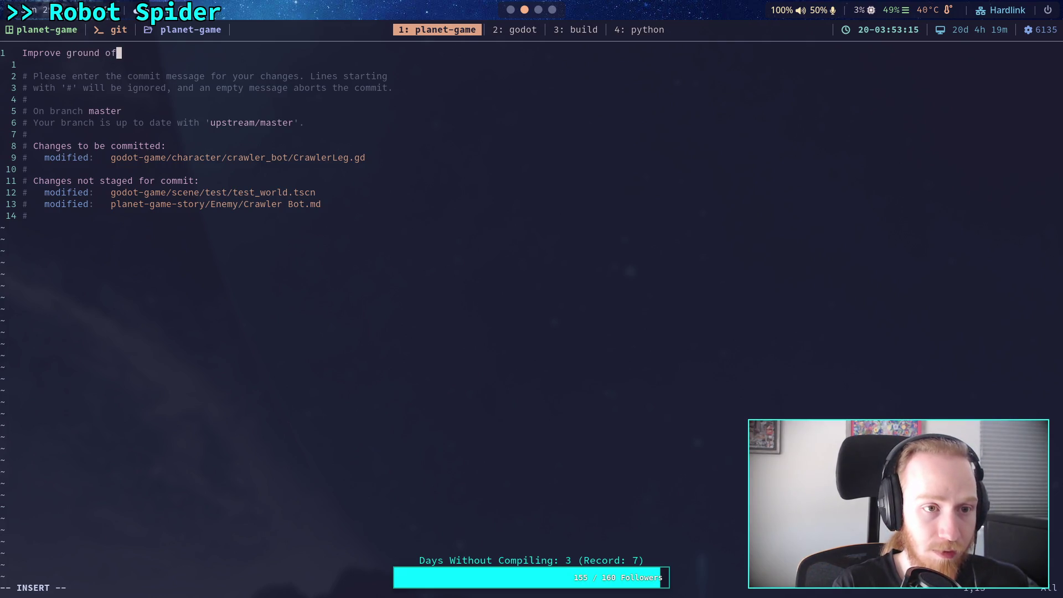
{"action": "type", "text": "fset for crawler"}
{"action": "key", "text": "Return"}
{"action": "key", "text": "Return"}
{"action": "type", "text": "- Use the body attachment plane distance"}
{"action": "key", "text": "BackSpace"}
{"action": "key", "text": "BackSpace"}
{"action": "key", "text": "BackSpace"}
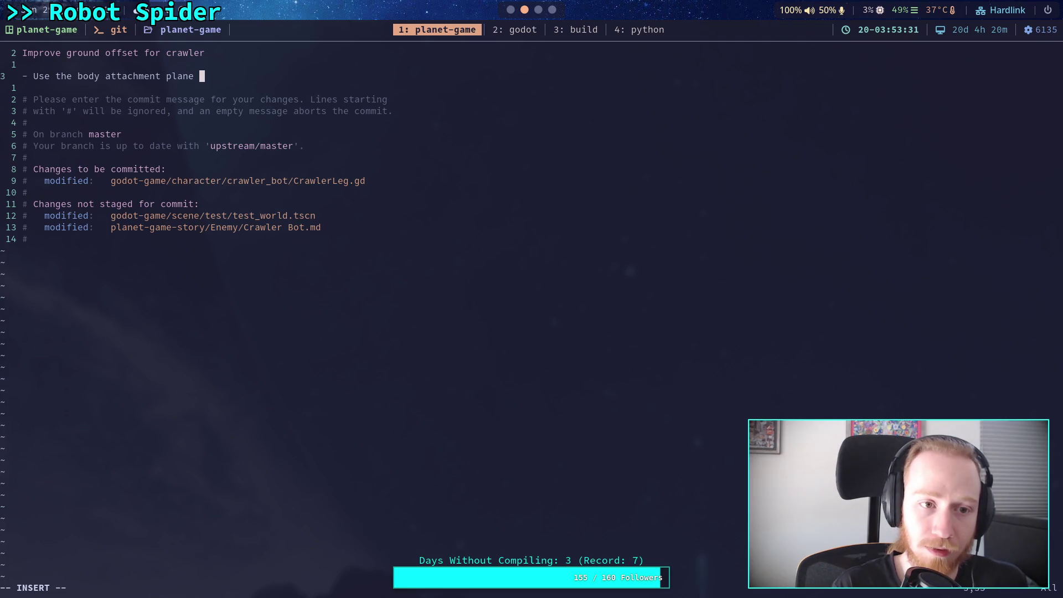
{"action": "type", "text": "instead "}
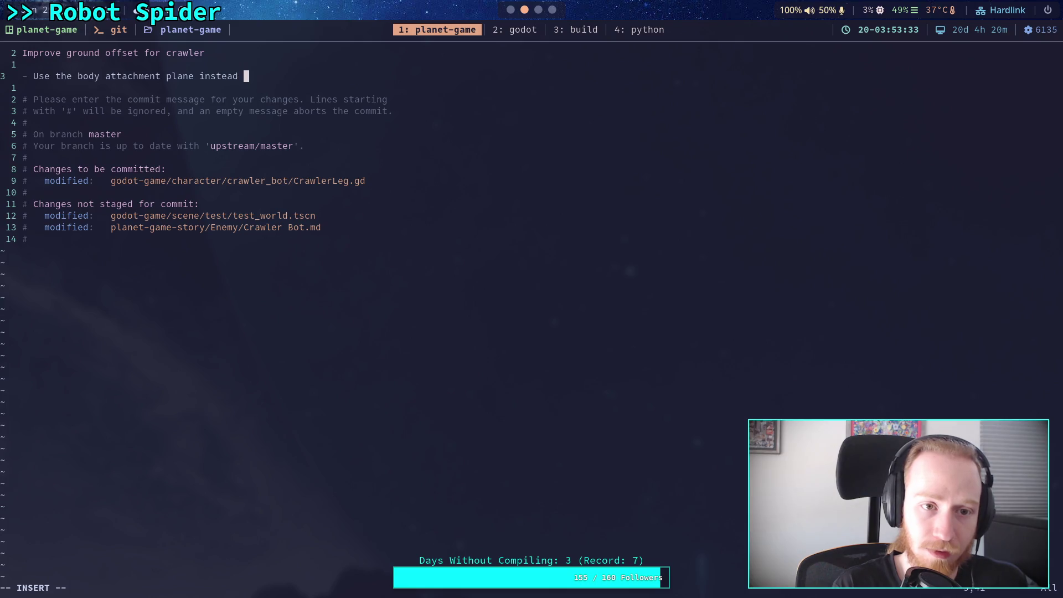
{"action": "type", "text": "of the ground plane"}
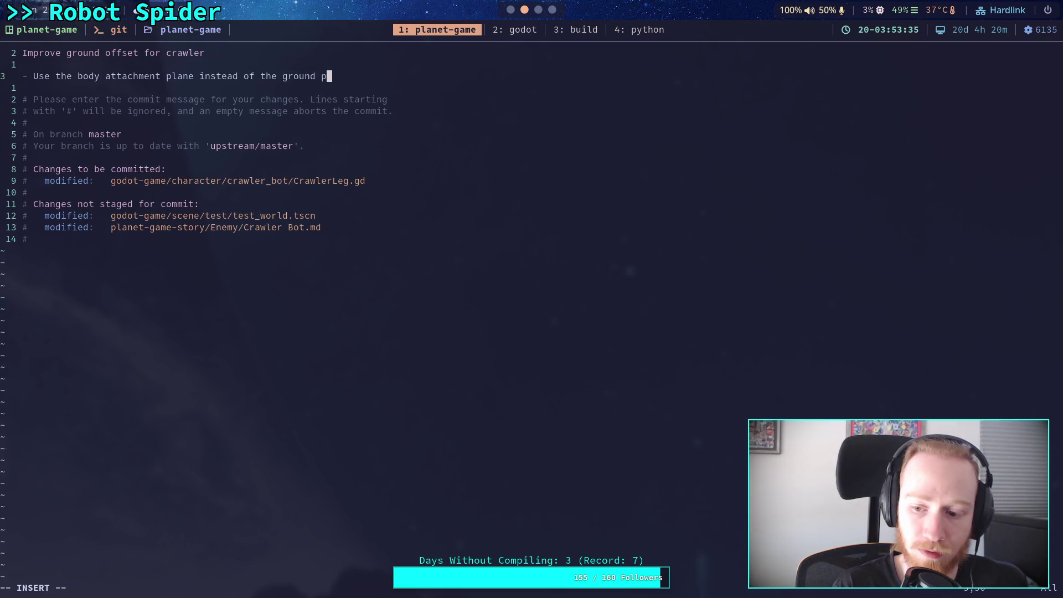
{"action": "key", "text": "Return"}
{"action": "type", "text": "for ground offset "}
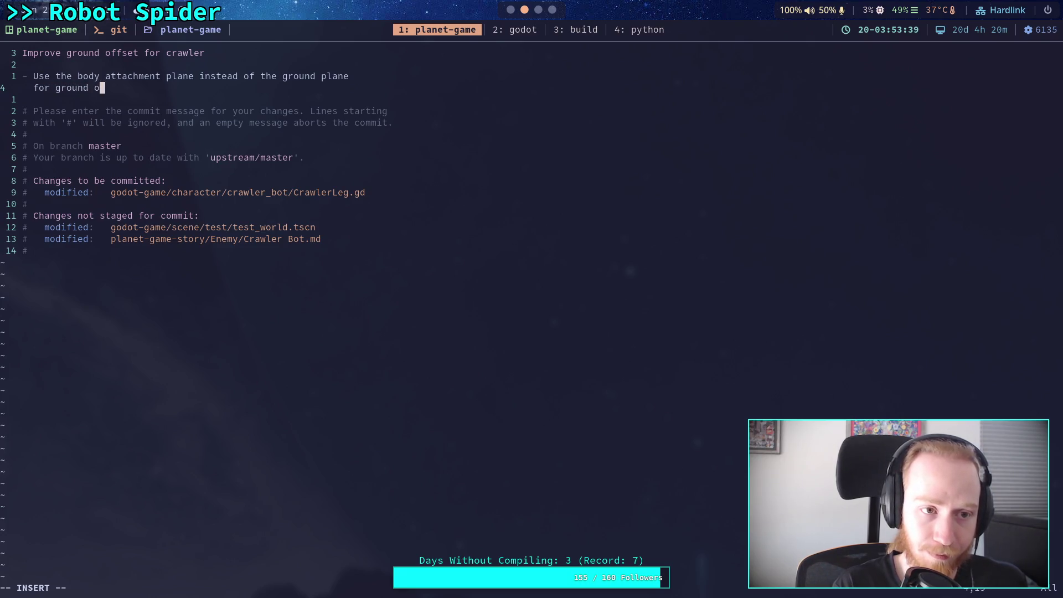
{"action": "type", "text": "calcul"}
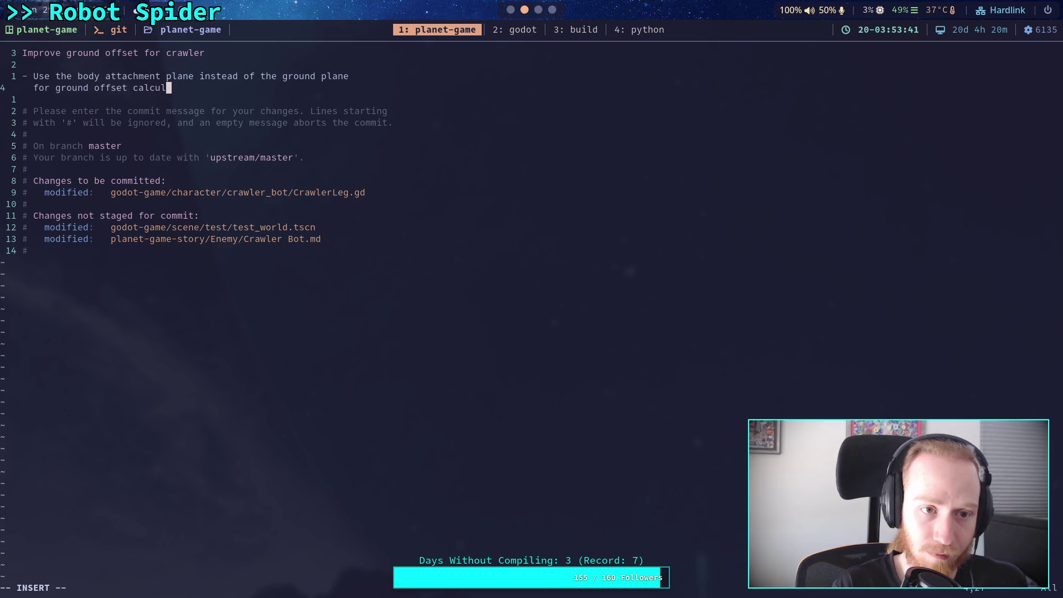
{"action": "type", "text": "ation, gives "}
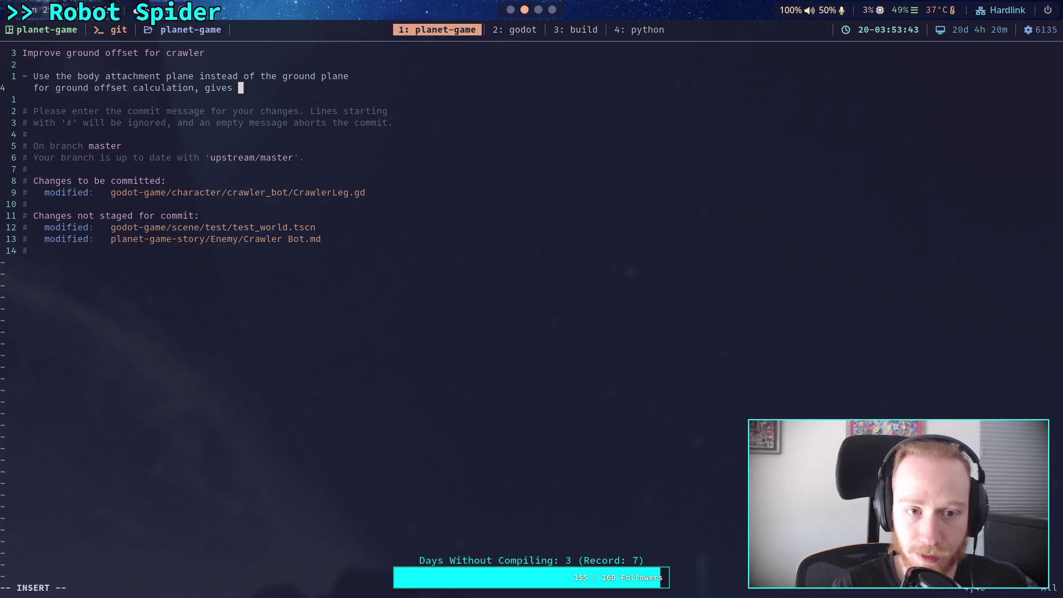
{"action": "type", "text": "a much better lo"}
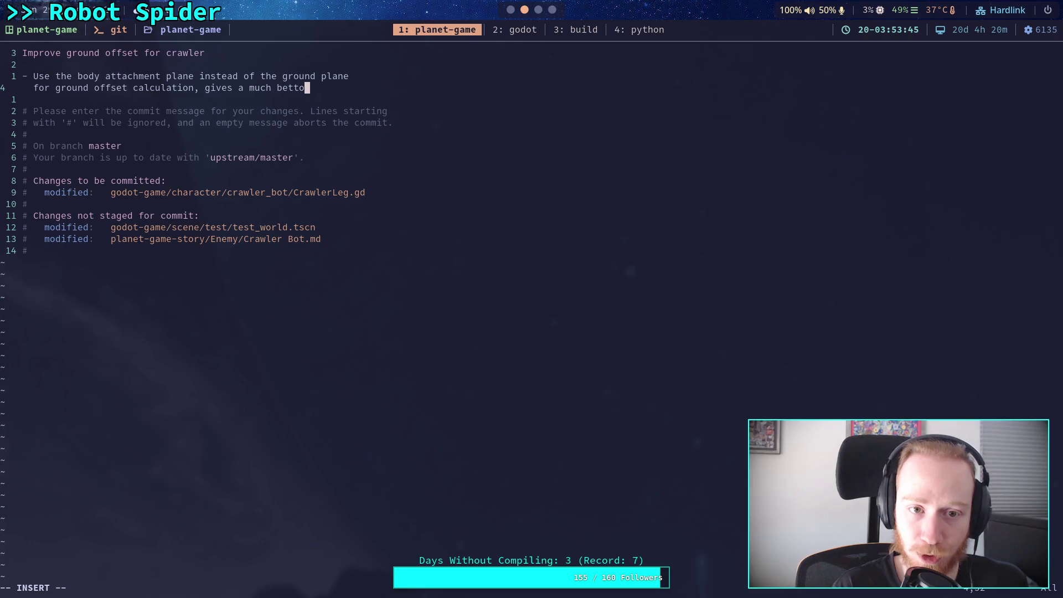
{"action": "type", "text": "oking"}
{"action": "key", "text": "BackSpace"}
{"action": "key", "text": "BackSpace"}
{"action": "key", "text": "BackSpace"}
{"action": "key", "text": "BackSpace"}
{"action": "key", "text": "BackSpace"}
{"action": "type", "text": "result"}
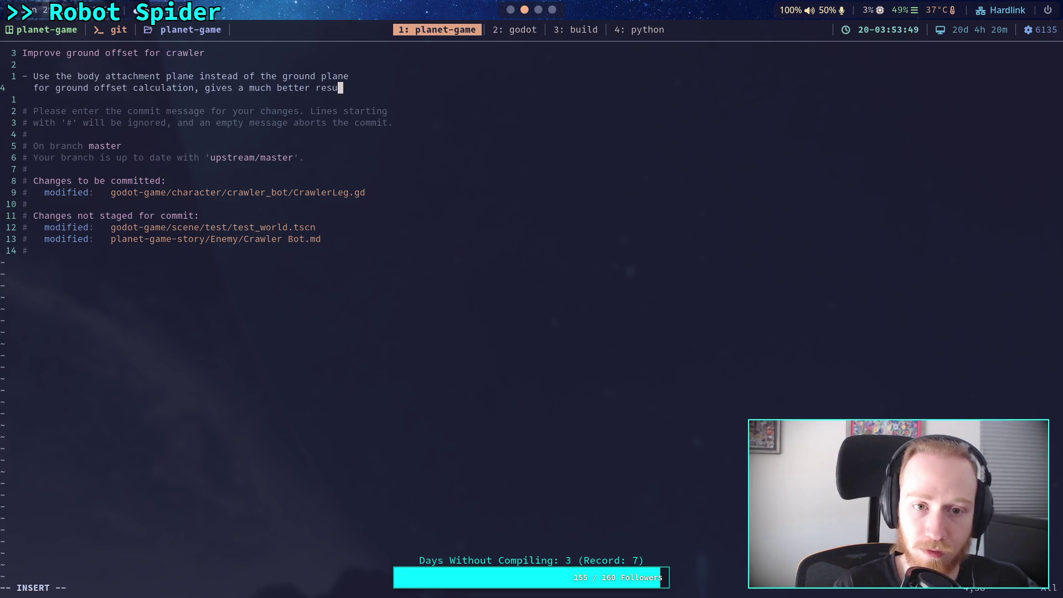
{"action": "key", "text": "Escape"}
{"action": "type", "text": ":wq"}
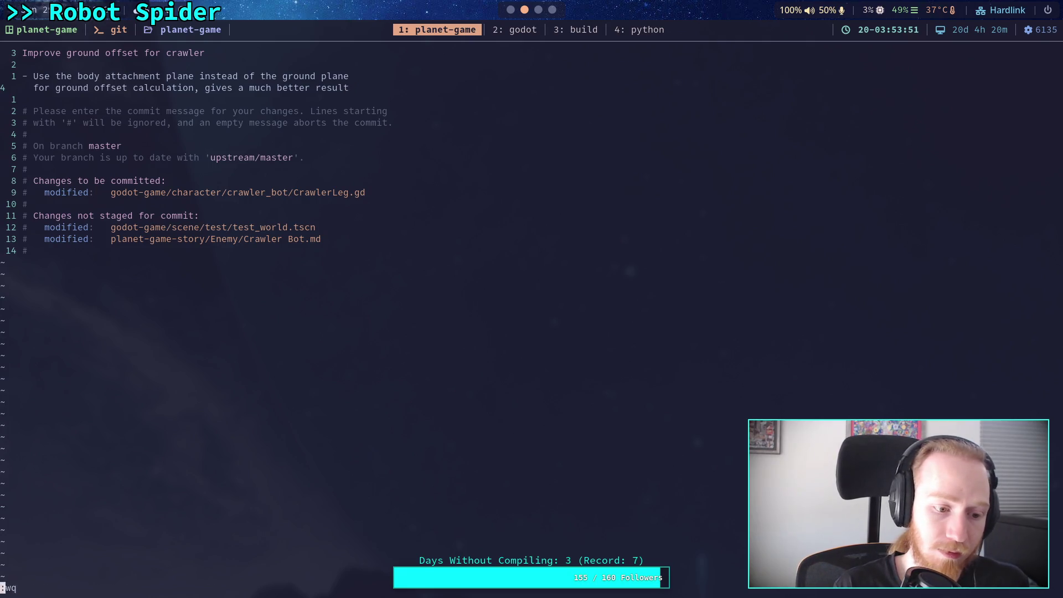
{"action": "key", "text": "Return"}
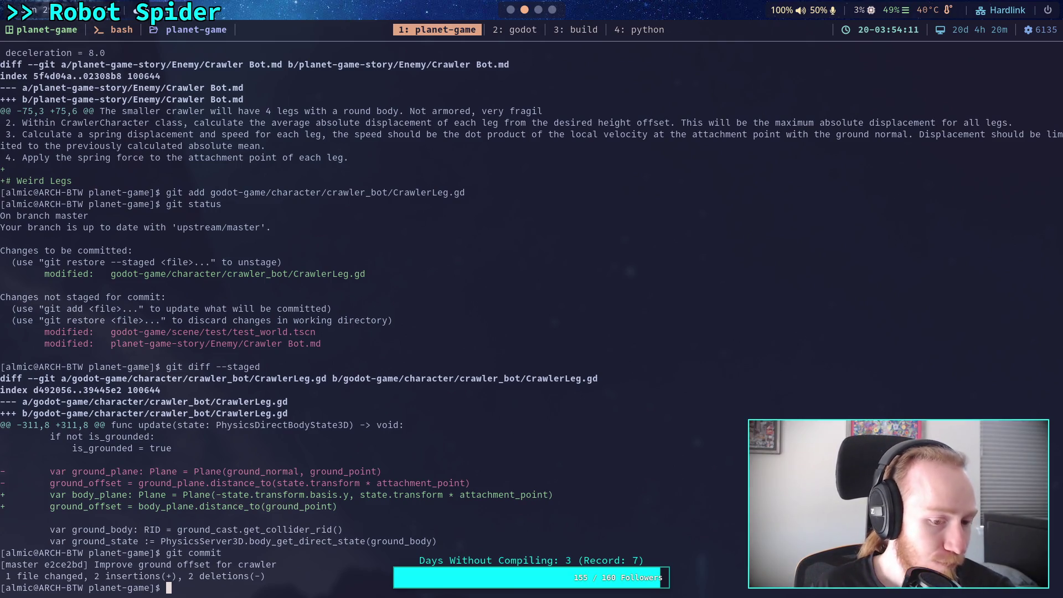
Step: Edit the recalled command to git push and push the commit to origin master
{"action": "type", "text": "git commit"}
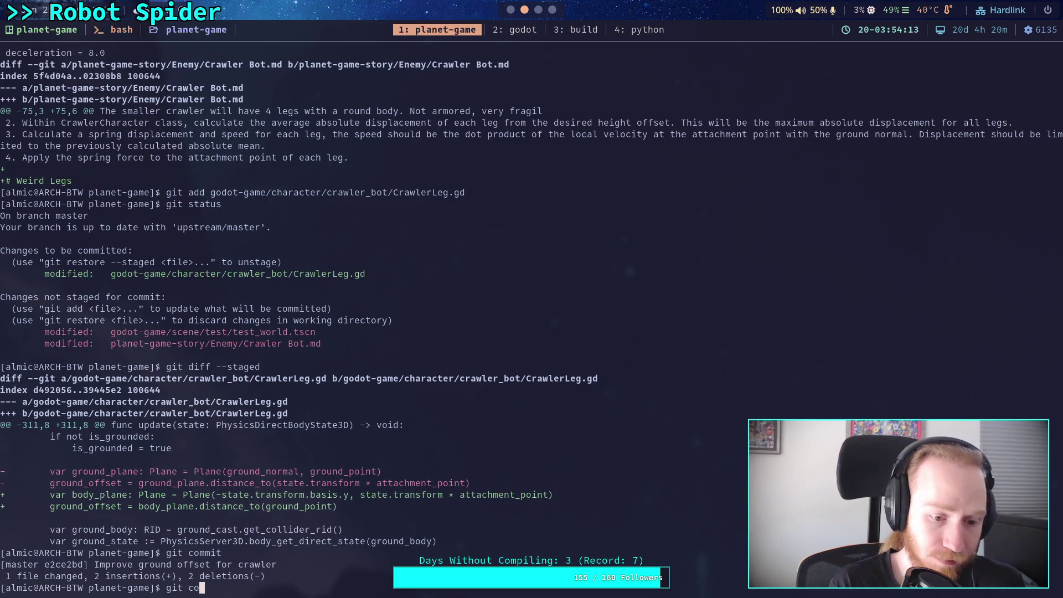
{"action": "key", "text": "BackSpace"}
{"action": "key", "text": "BackSpace"}
{"action": "key", "text": "BackSpace"}
{"action": "type", "text": "push"}
{"action": "key", "text": "Return"}
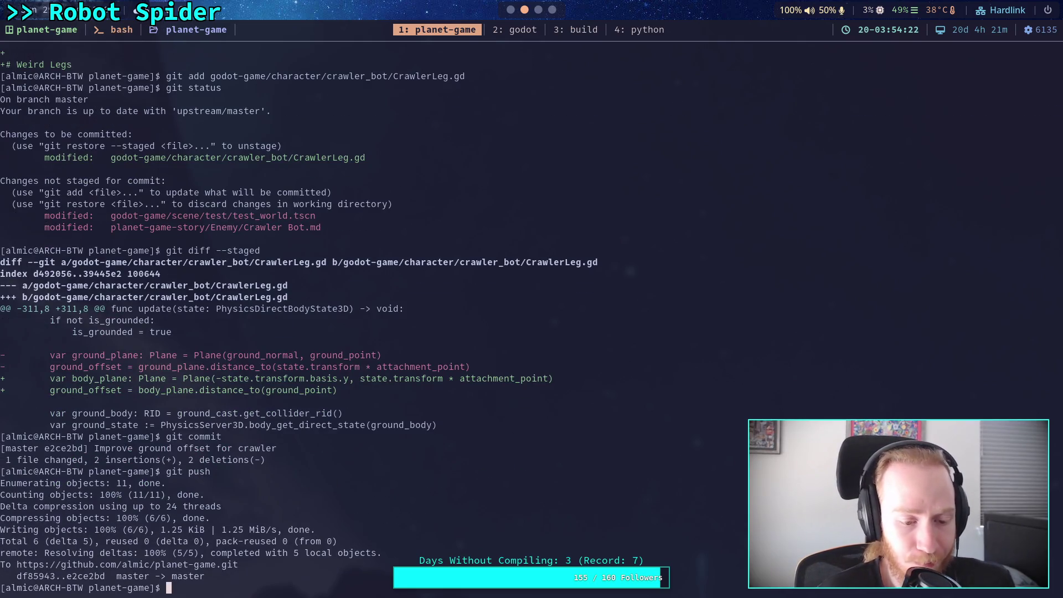
{"action": "key", "text": "super+2"}
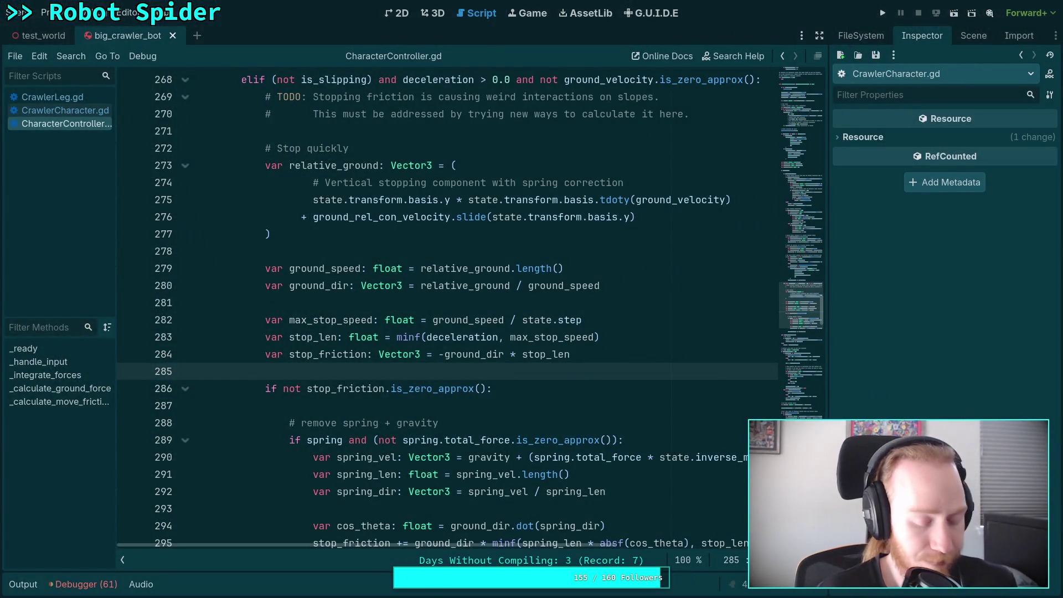
Step: Run the test_world scene to watch the spider walk, then stop it and return to scripts
{"action": "left_click", "coordinate": [600, 302]}
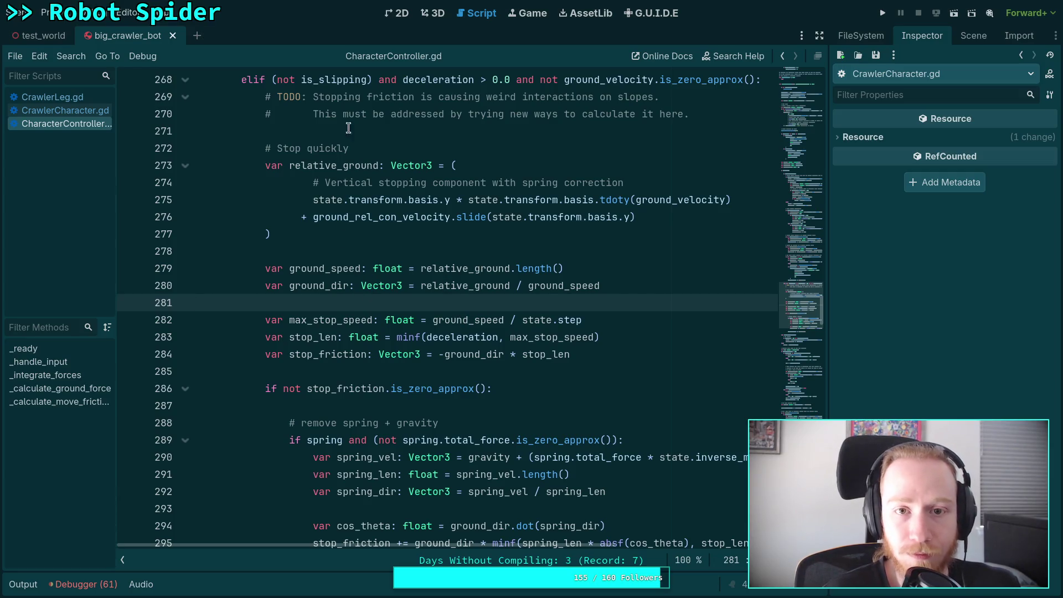
{"action": "left_click", "coordinate": [433, 13]}
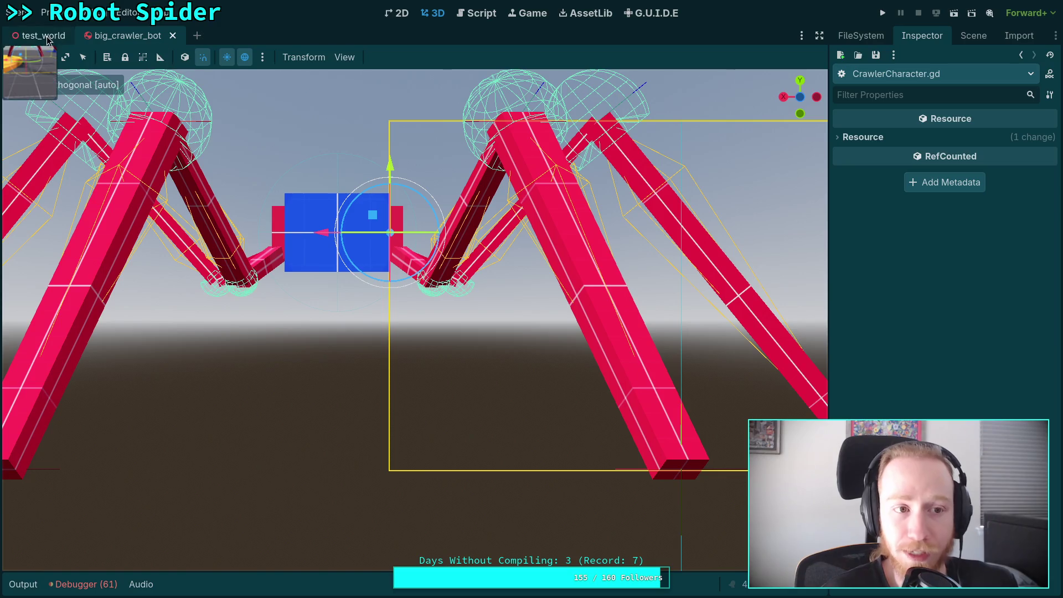
{"action": "left_click", "coordinate": [48, 37]}
{"action": "scroll", "coordinate": [301, 171], "scroll_direction": "down", "scroll_amount": 3}
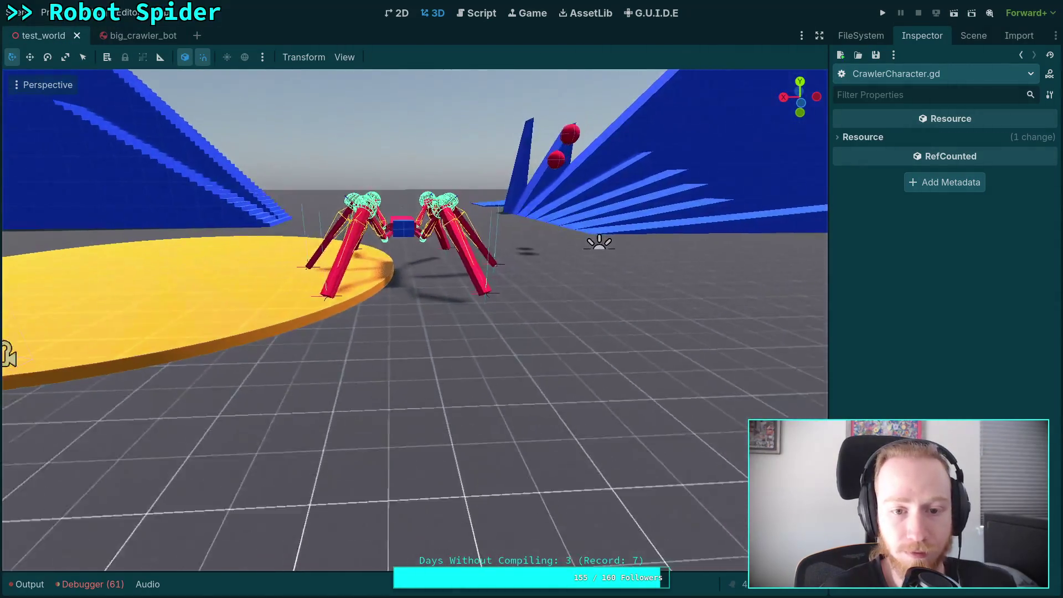
{"action": "left_click", "coordinate": [891, 15]}
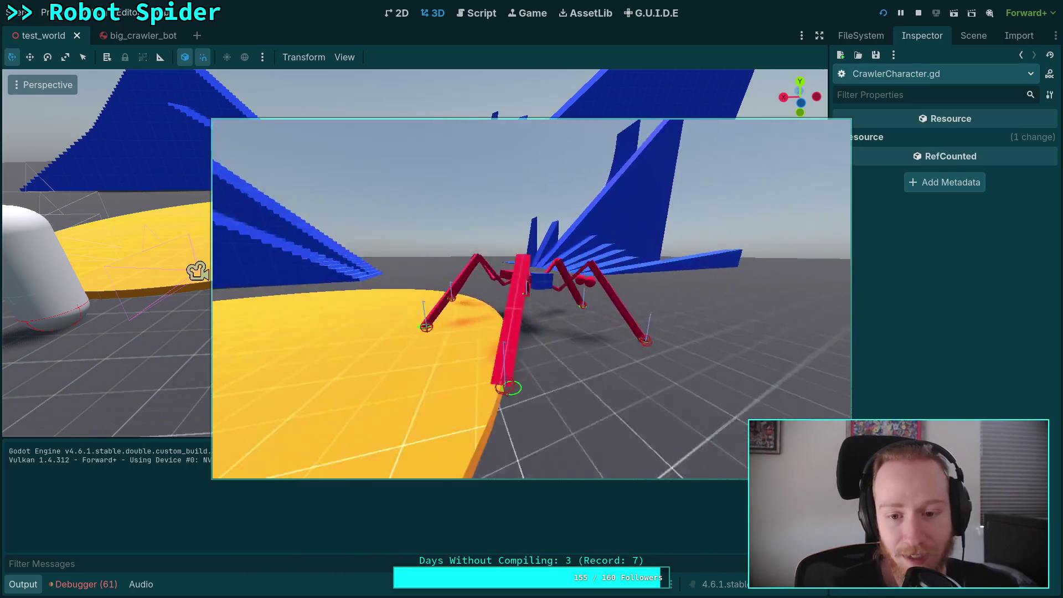
{"action": "left_click", "coordinate": [919, 12]}
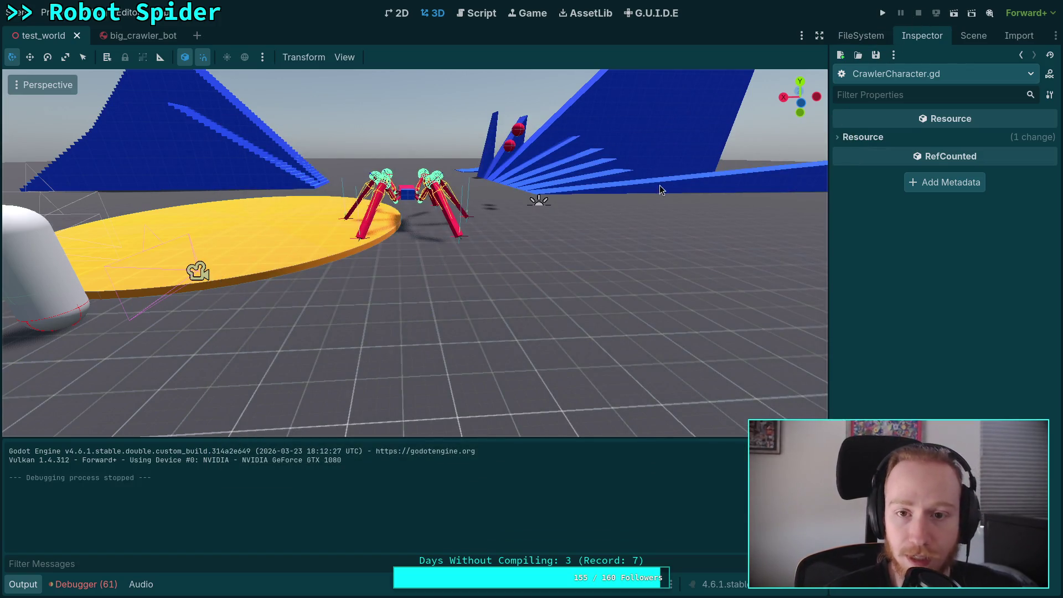
{"action": "left_click", "coordinate": [477, 12]}
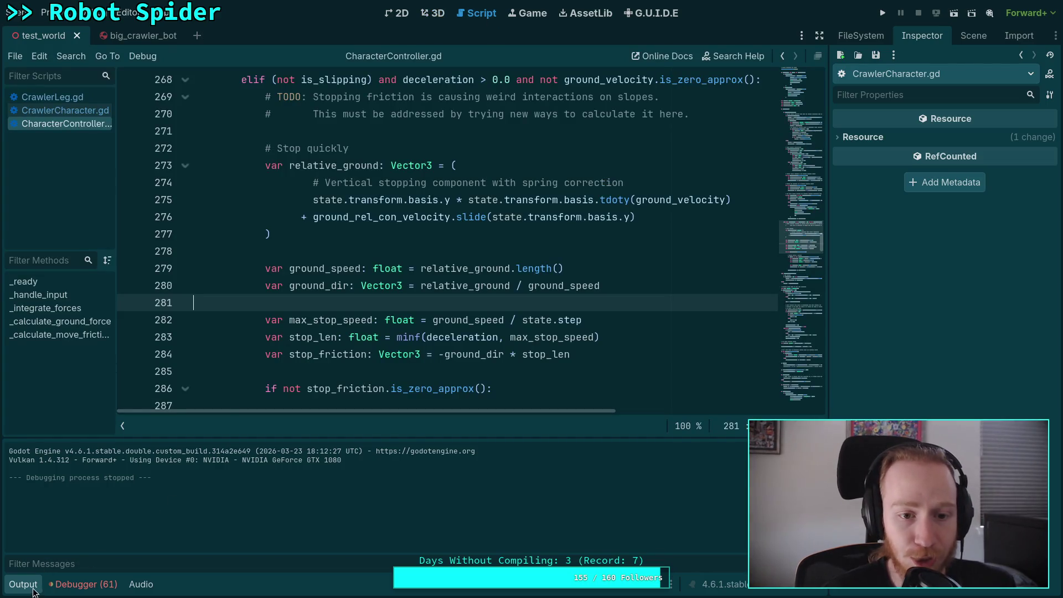
Step: Collapse the output log and open the Player's script from the Scene tree
{"action": "left_click", "coordinate": [34, 590]}
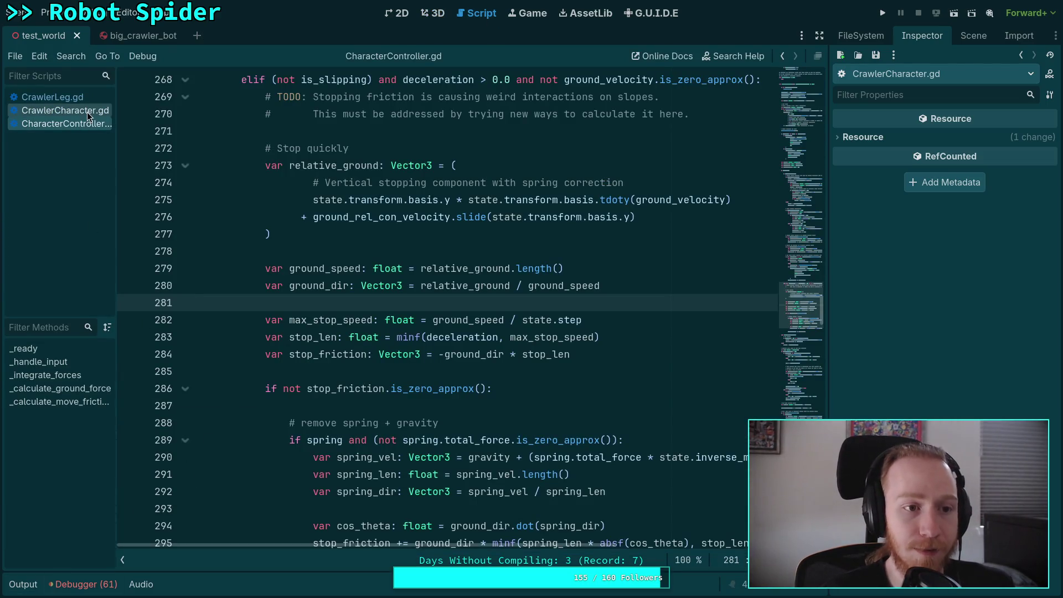
{"action": "scroll", "coordinate": [333, 328], "scroll_direction": "up", "scroll_amount": 10}
{"action": "scroll", "coordinate": [795, 97], "scroll_direction": "up", "scroll_amount": 20}
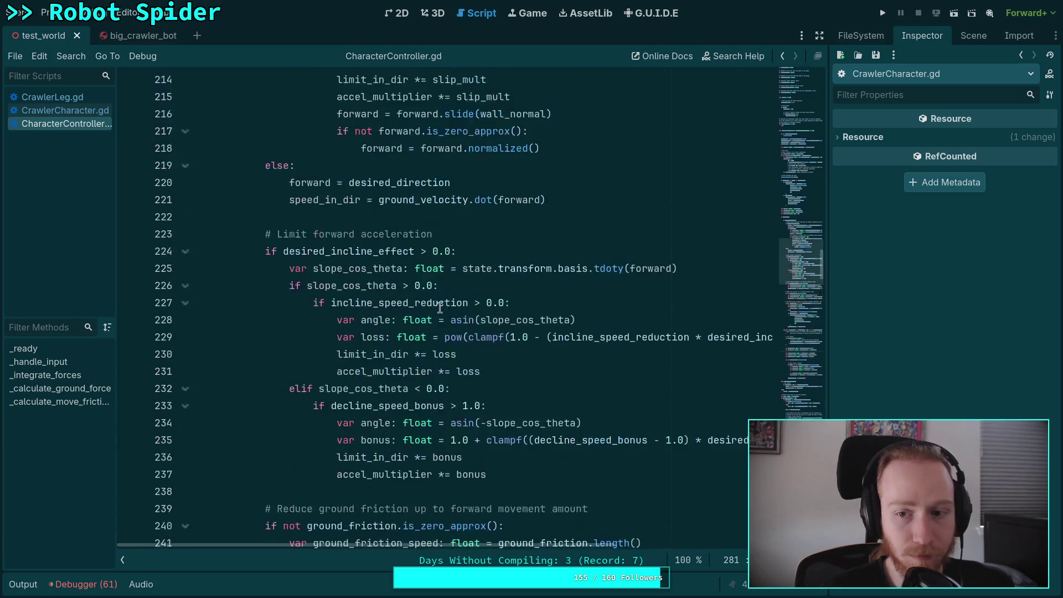
{"action": "left_click_drag", "start_coordinate": [796, 97], "coordinate": [790, 172]}
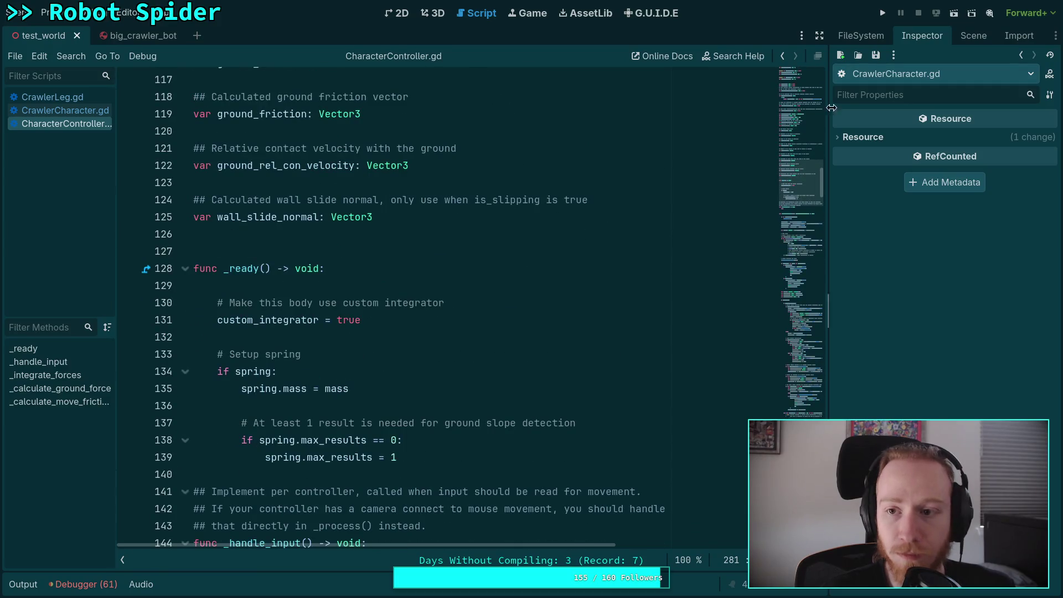
{"action": "left_click", "coordinate": [975, 36]}
{"action": "left_click", "coordinate": [1019, 107]}
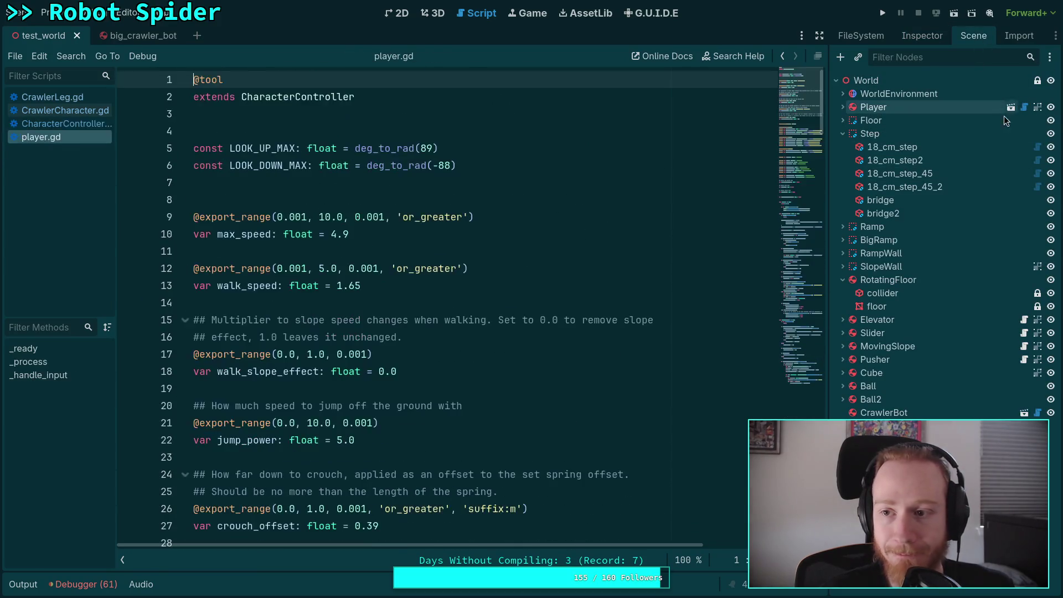
Step: Insert a blank line after line 87 in player.gd's _ready
{"action": "scroll", "coordinate": [429, 326], "scroll_direction": "down", "scroll_amount": 15}
{"action": "scroll", "coordinate": [428, 327], "scroll_direction": "down", "scroll_amount": 7}
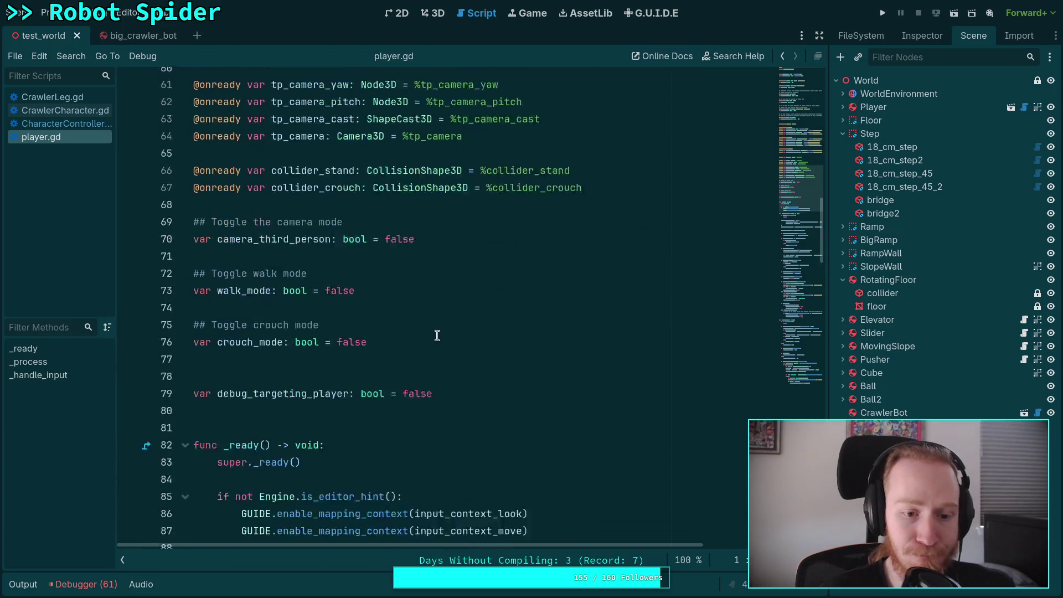
{"action": "left_click", "coordinate": [617, 320]}
{"action": "key", "text": "Return"}
{"action": "key", "text": "Return"}
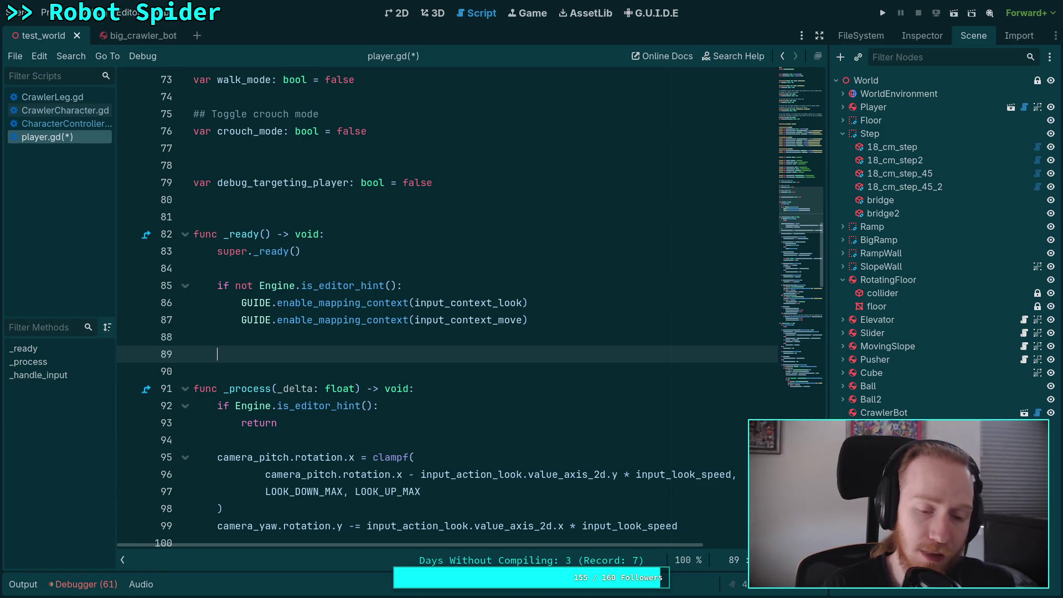
{"action": "type", "text": "pause"}
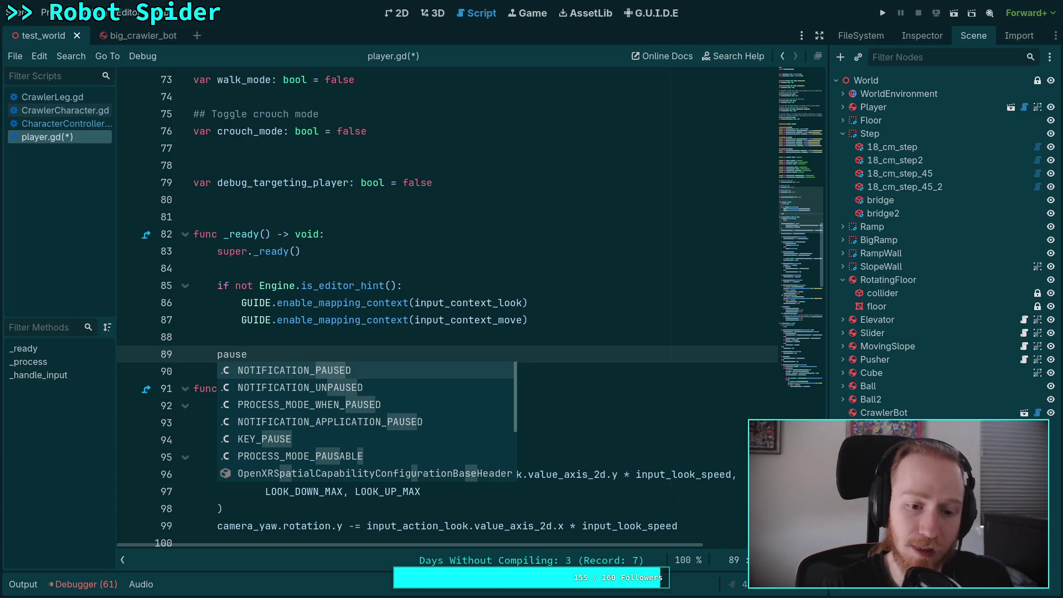
{"action": "key", "text": "BackSpace"}
{"action": "key", "text": "BackSpace"}
{"action": "key", "text": "BackSpace"}
{"action": "type", "text": "pa"}
{"action": "key", "text": "BackSpace"}
{"action": "key", "text": "BackSpace"}
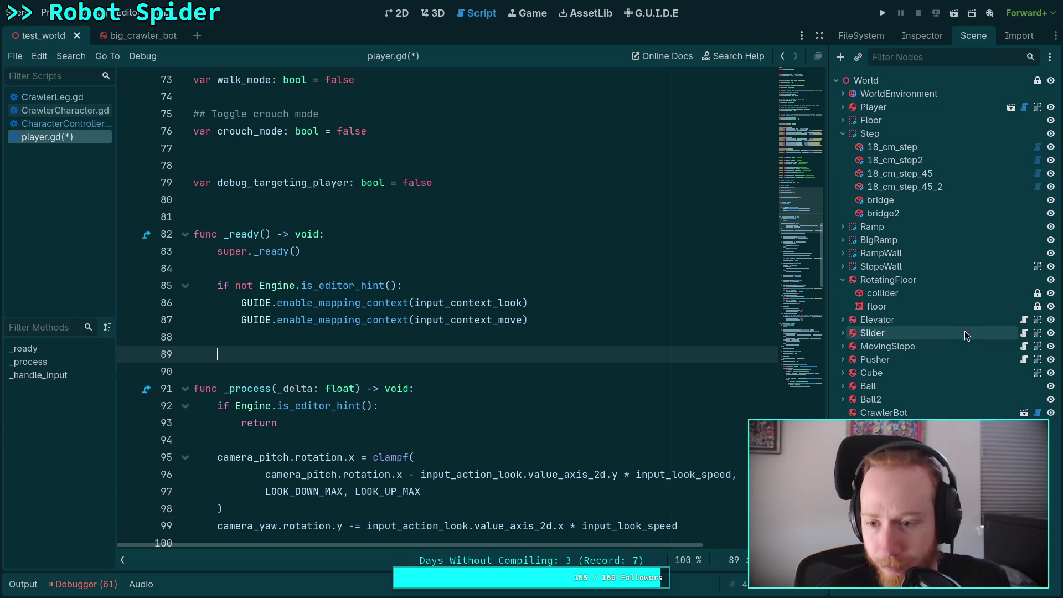
Step: Open input_manager.gd from the FileSystem dock
{"action": "left_click", "coordinate": [862, 35]}
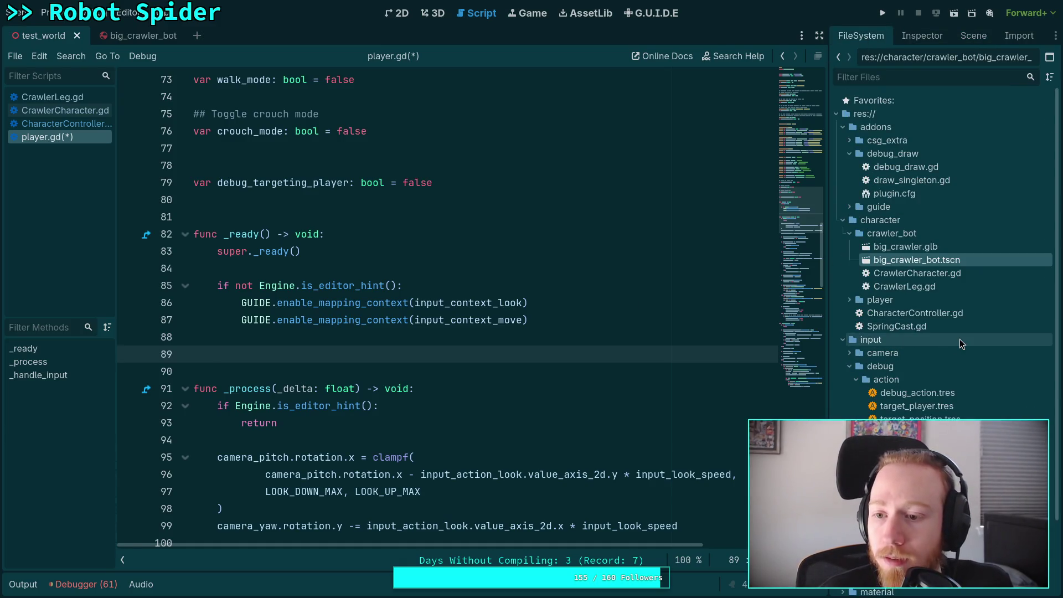
{"action": "scroll", "coordinate": [962, 346], "scroll_direction": "down", "scroll_amount": 3}
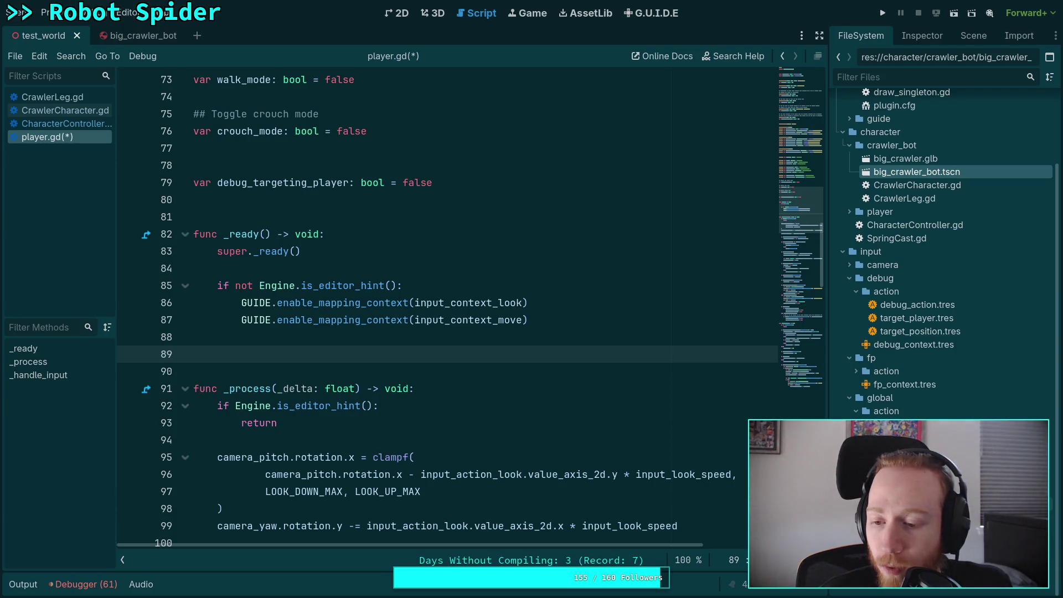
{"action": "double_click", "coordinate": [909, 517]}
Step: Scroll through input_manager.gd, inspecting pause_next_tick, then go back to player.gd
{"action": "scroll", "coordinate": [641, 434], "scroll_direction": "down", "scroll_amount": 8}
{"action": "scroll", "coordinate": [670, 437], "scroll_direction": "up", "scroll_amount": 5}
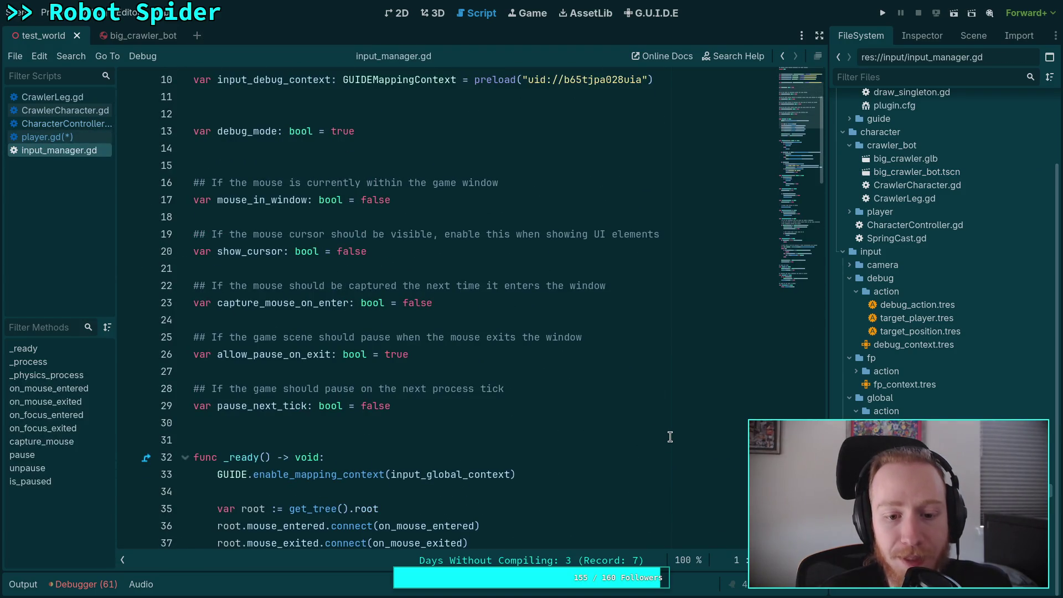
{"action": "scroll", "coordinate": [670, 437], "scroll_direction": "down", "scroll_amount": 3}
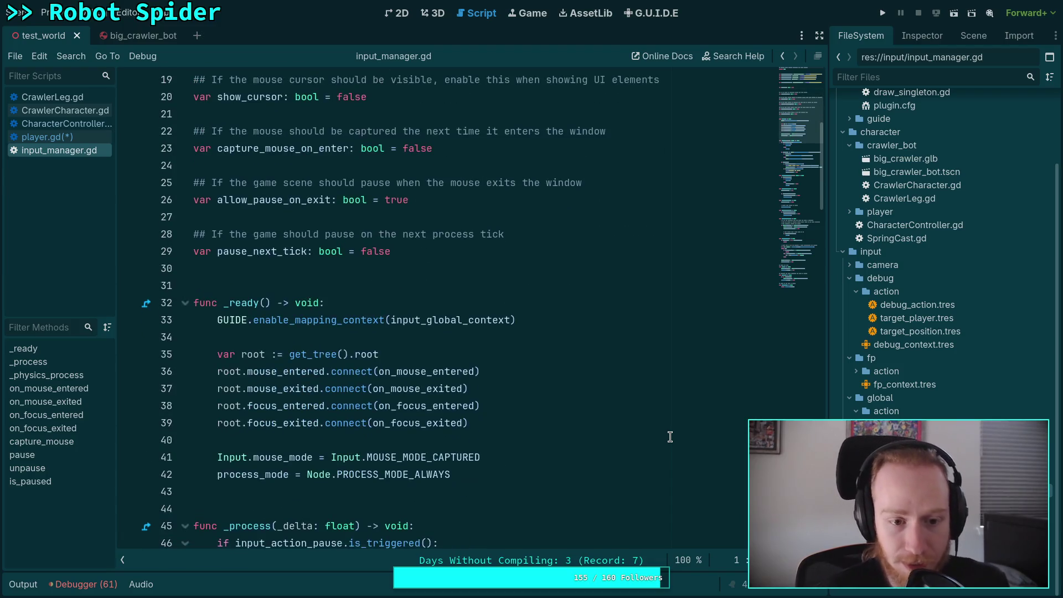
{"action": "scroll", "coordinate": [670, 437], "scroll_direction": "down", "scroll_amount": 5}
{"action": "scroll", "coordinate": [399, 442], "scroll_direction": "down", "scroll_amount": 7}
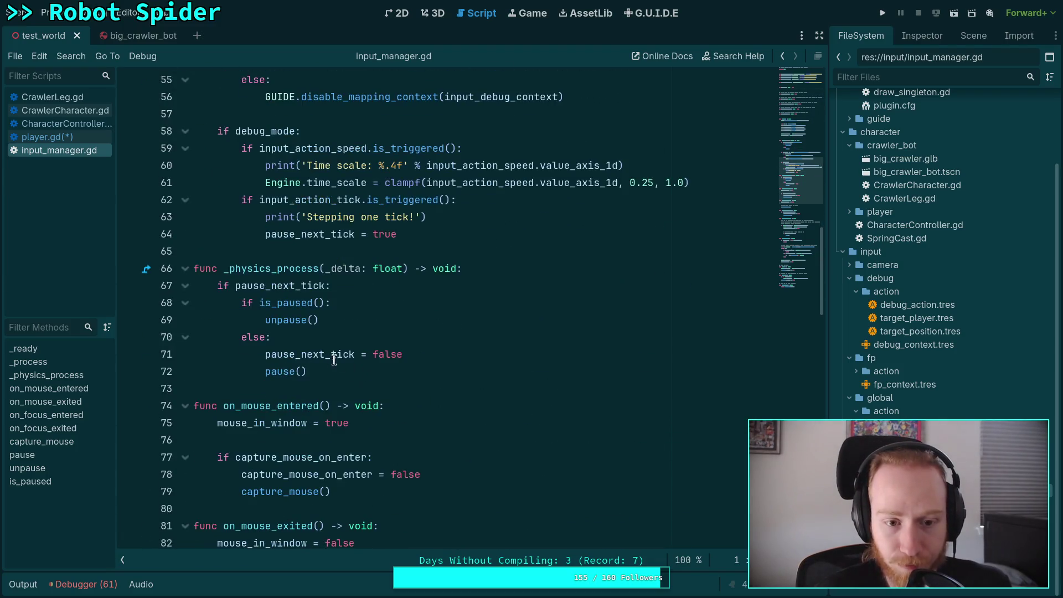
{"action": "double_click", "coordinate": [256, 286]}
{"action": "scroll", "coordinate": [400, 363], "scroll_direction": "up", "scroll_amount": 8}
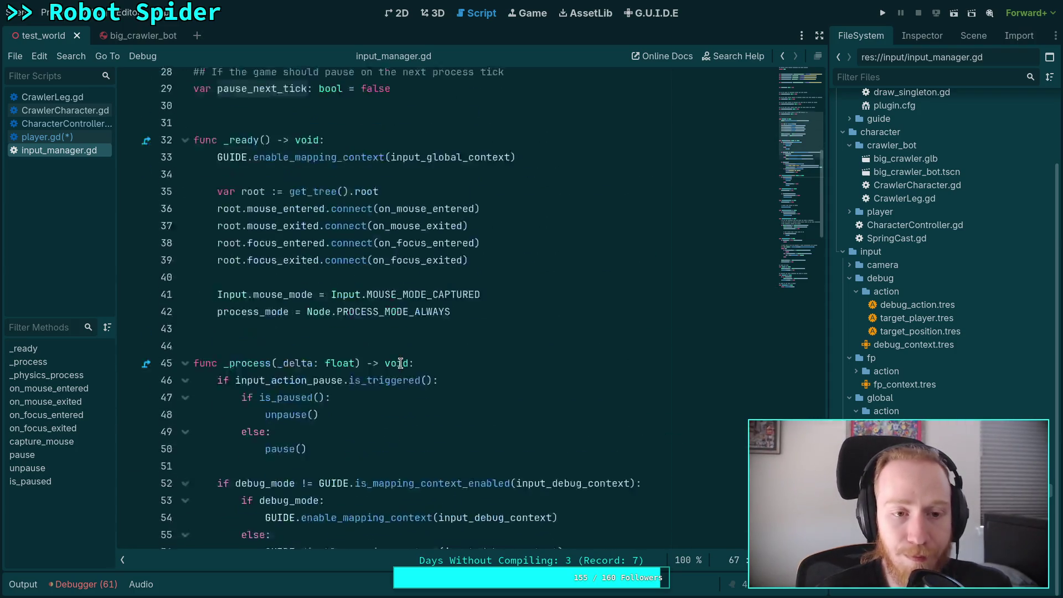
{"action": "scroll", "coordinate": [401, 363], "scroll_direction": "up", "scroll_amount": 9}
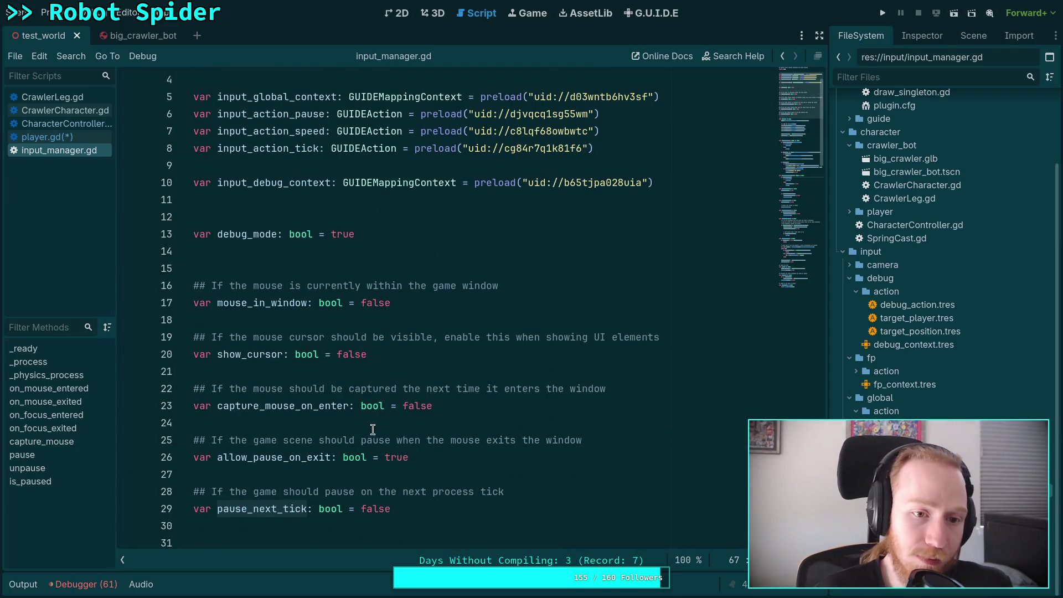
{"action": "scroll", "coordinate": [373, 430], "scroll_direction": "up", "scroll_amount": 1}
{"action": "left_click", "coordinate": [47, 137]}
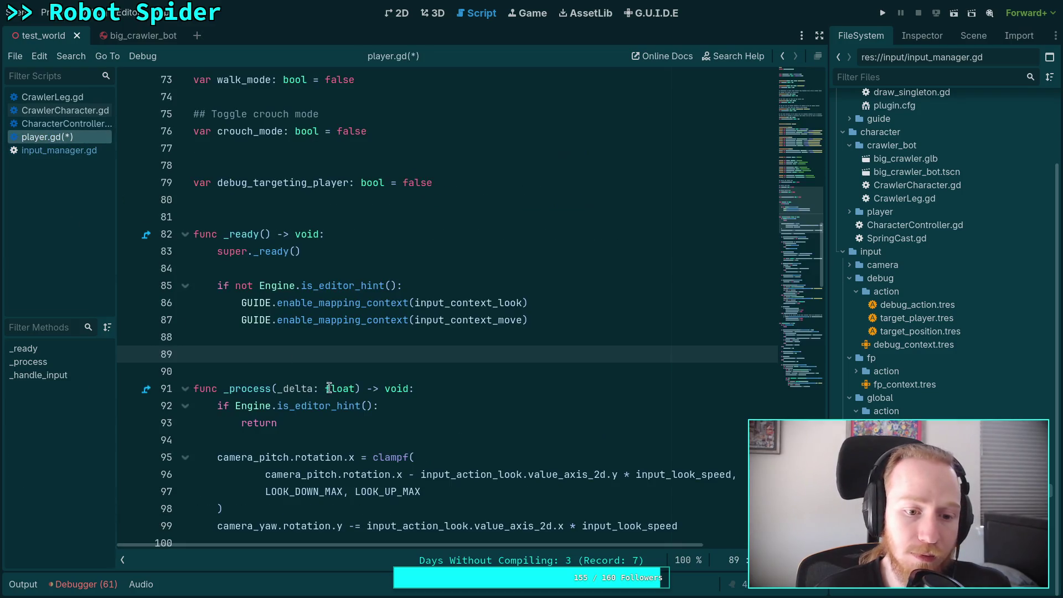
Step: Add InputManager.pause() on line 89 via autocomplete and run the project
{"action": "type", "text": "Input"}
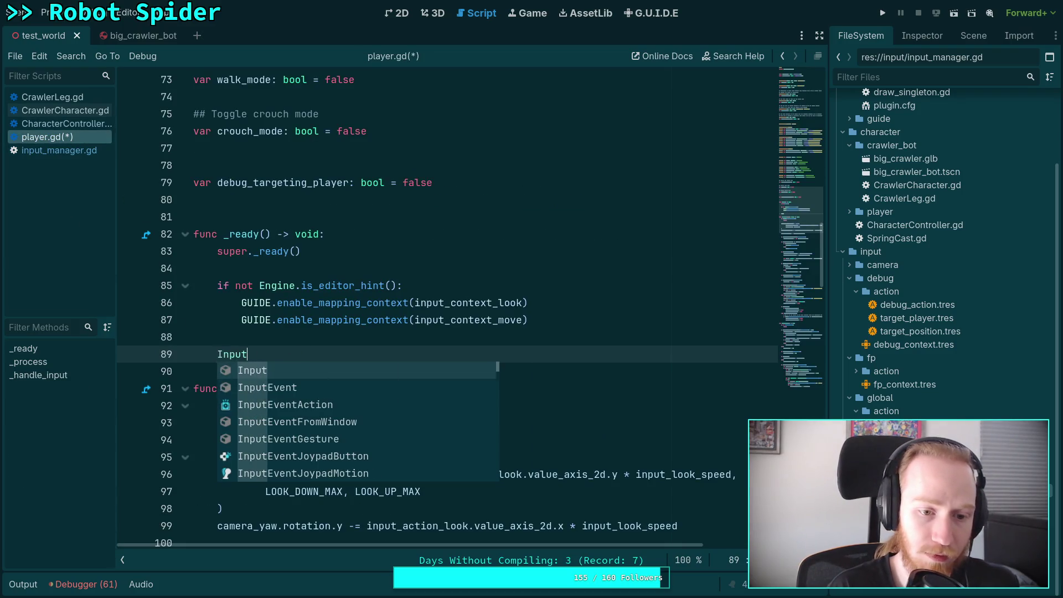
{"action": "type", "text": "Manager.pa"}
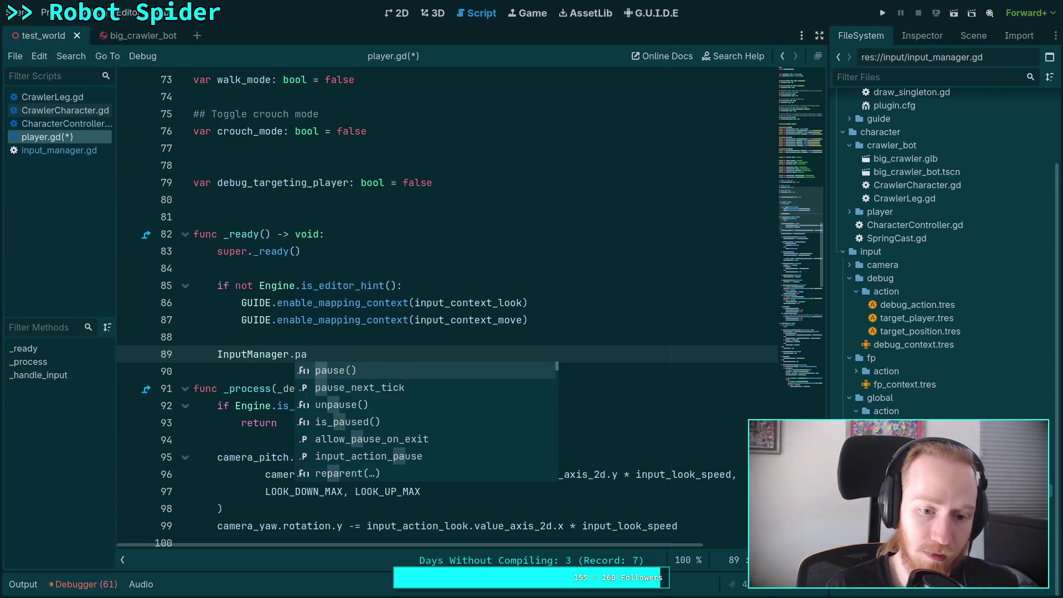
{"action": "key", "text": "Return"}
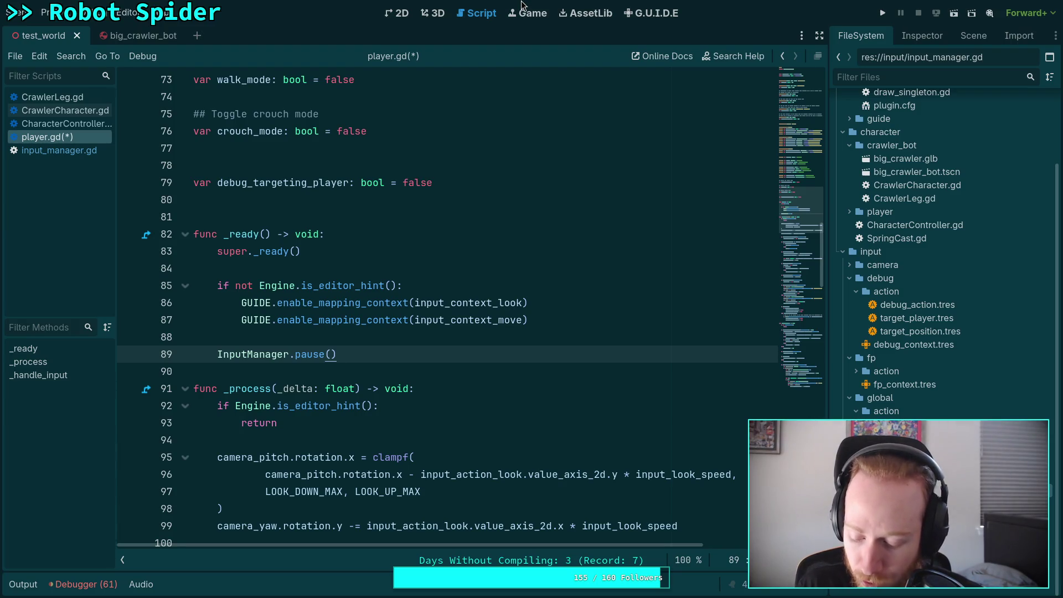
{"action": "left_click", "coordinate": [882, 12]}
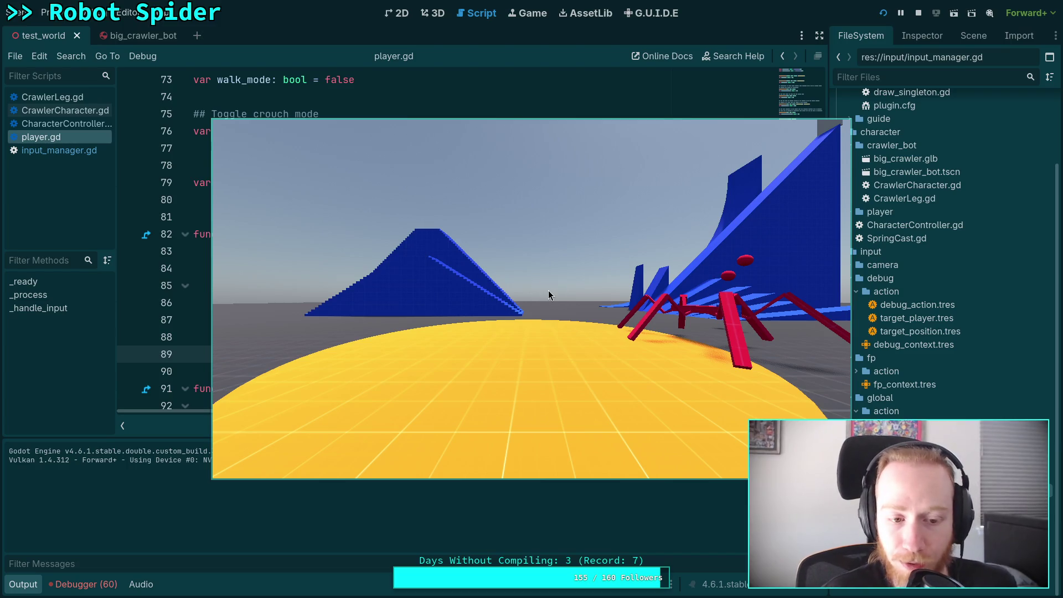
Step: Stop the game, move the Player capsule toward the scene centre, and relaunch
{"action": "left_click", "coordinate": [918, 13]}
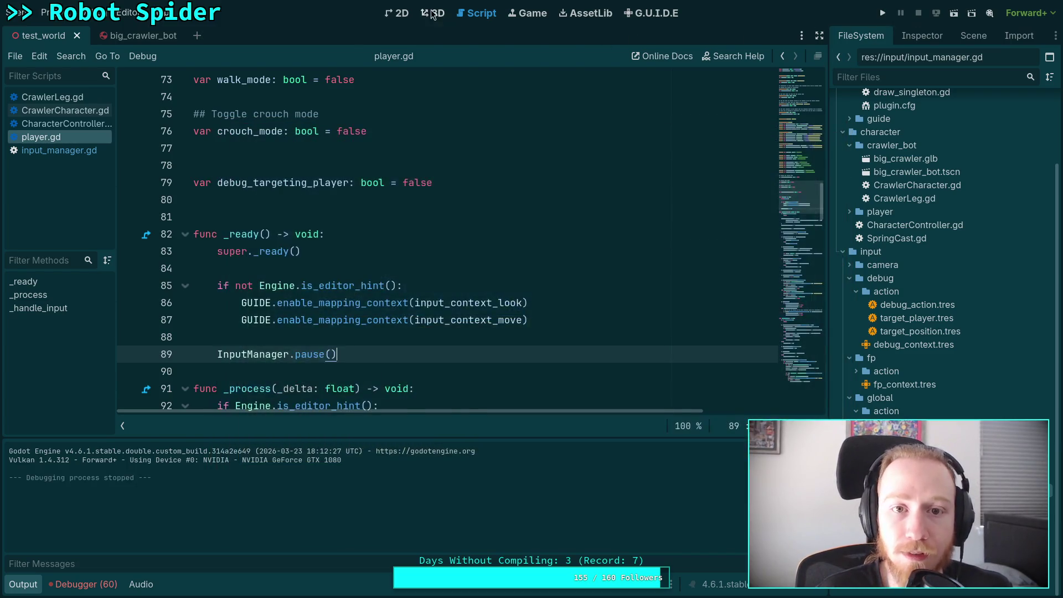
{"action": "left_click", "coordinate": [79, 315]}
{"action": "mouse_move", "coordinate": [80, 315]}
{"action": "left_mouse_down"}
{"action": "mouse_move", "coordinate": [307, 339]}
{"action": "mouse_move", "coordinate": [477, 340]}
{"action": "left_mouse_up"}
{"action": "left_click", "coordinate": [883, 13]}
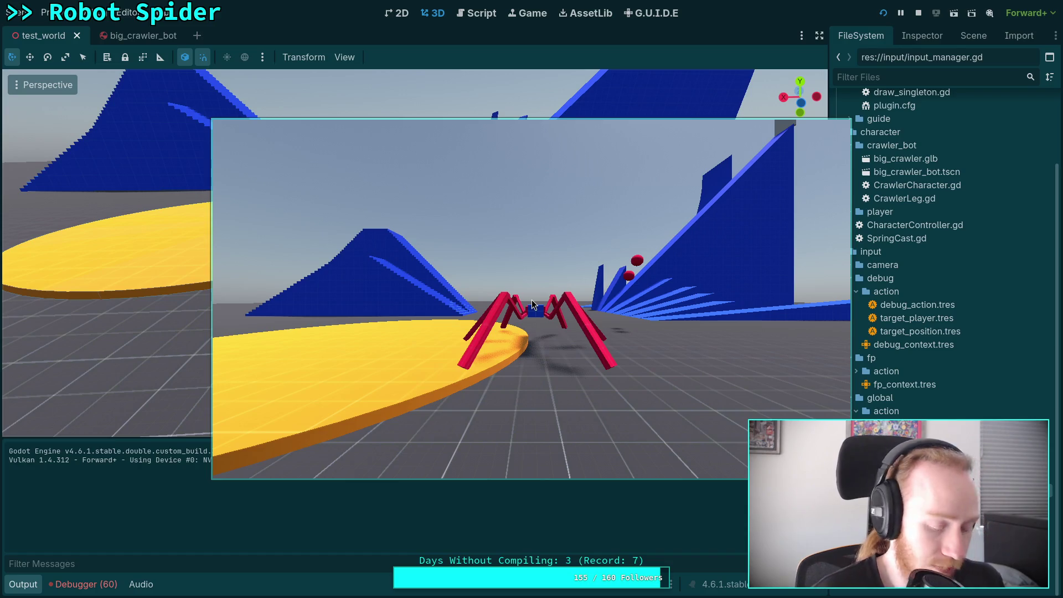
Step: Step the paused game forward eleven physics ticks with the period key, then stop it
{"action": "key", "text": "period"}
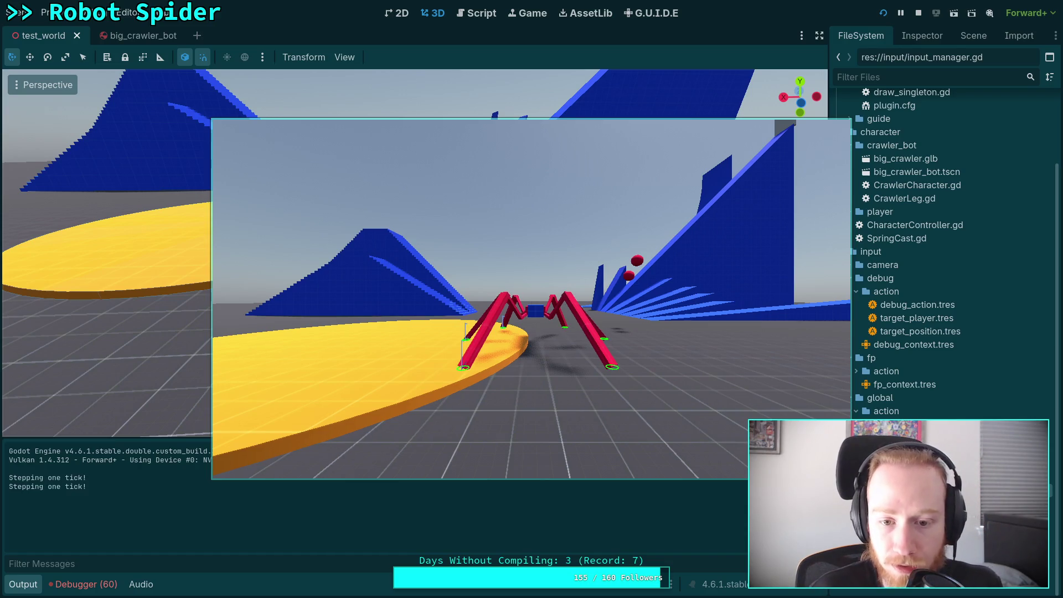
{"action": "key", "text": "period"}
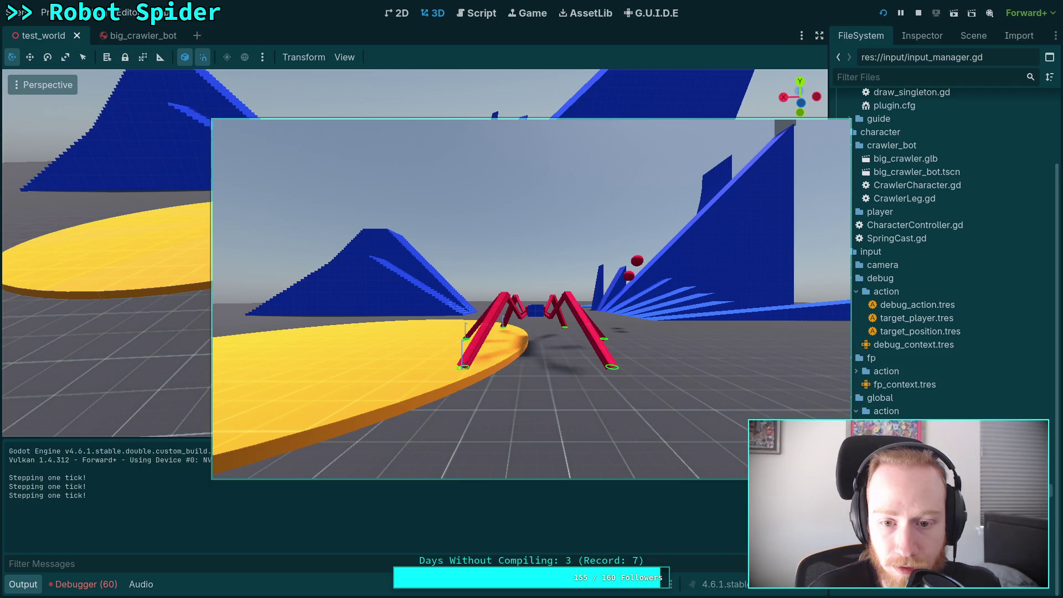
{"action": "key", "text": "period"}
{"action": "key", "text": "period"}
{"action": "key", "text": "period"}
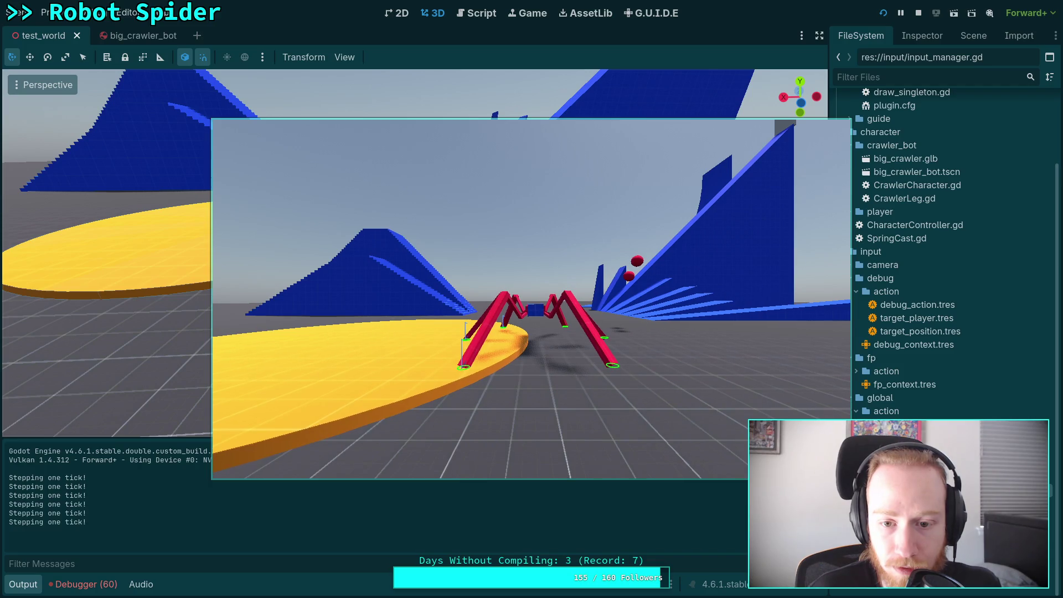
{"action": "key", "text": "period"}
{"action": "key", "text": "period"}
{"action": "key", "text": "period"}
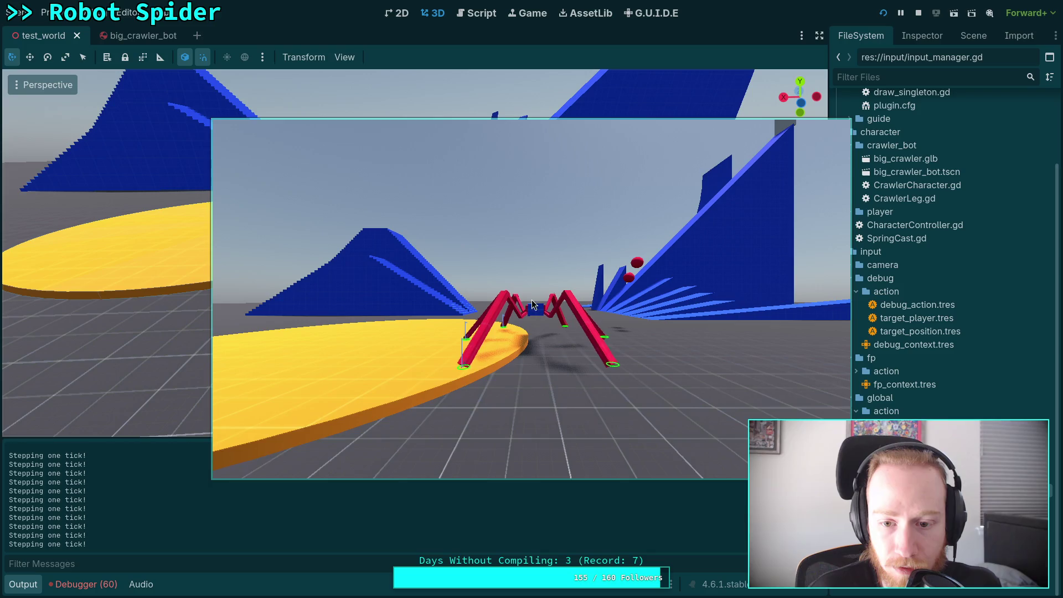
{"action": "key", "text": "period"}
{"action": "key", "text": "period"}
{"action": "key", "text": "period"}
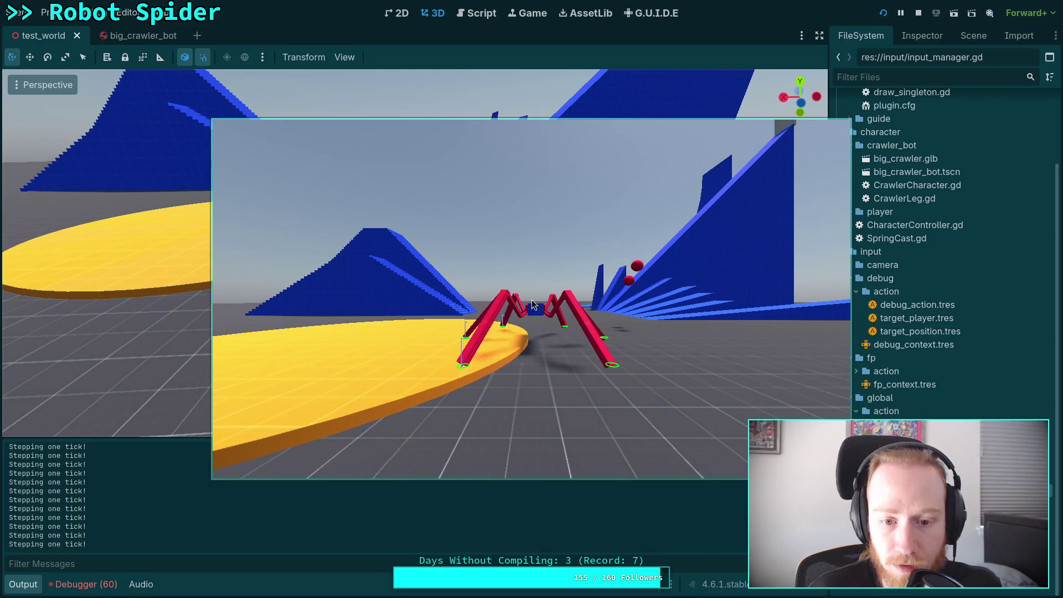
{"action": "key", "text": "period"}
{"action": "key", "text": "period"}
{"action": "key", "text": "period"}
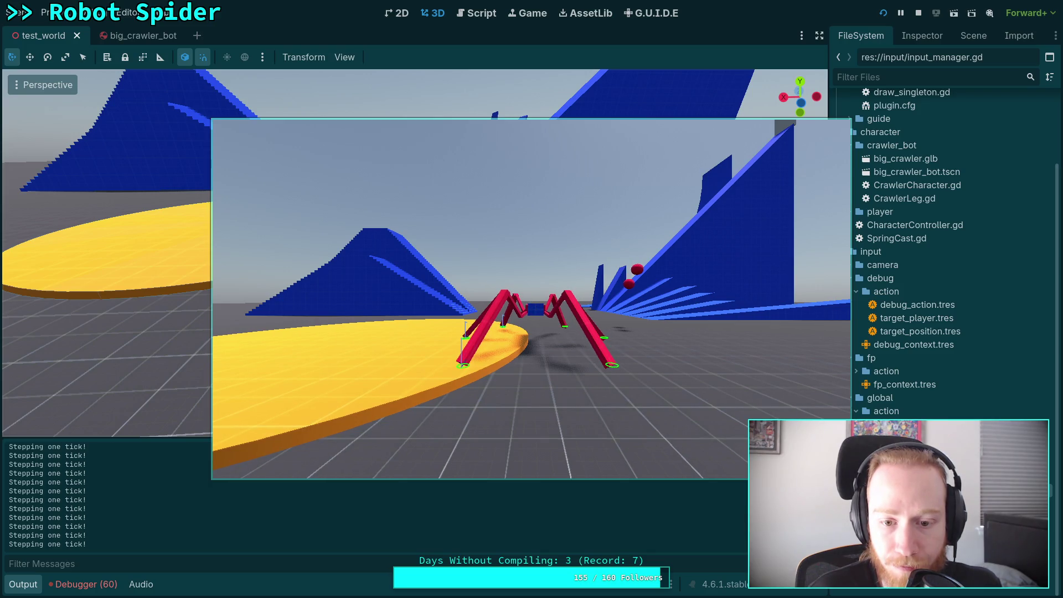
{"action": "key", "text": "period"}
{"action": "key", "text": "period"}
{"action": "key", "text": "period"}
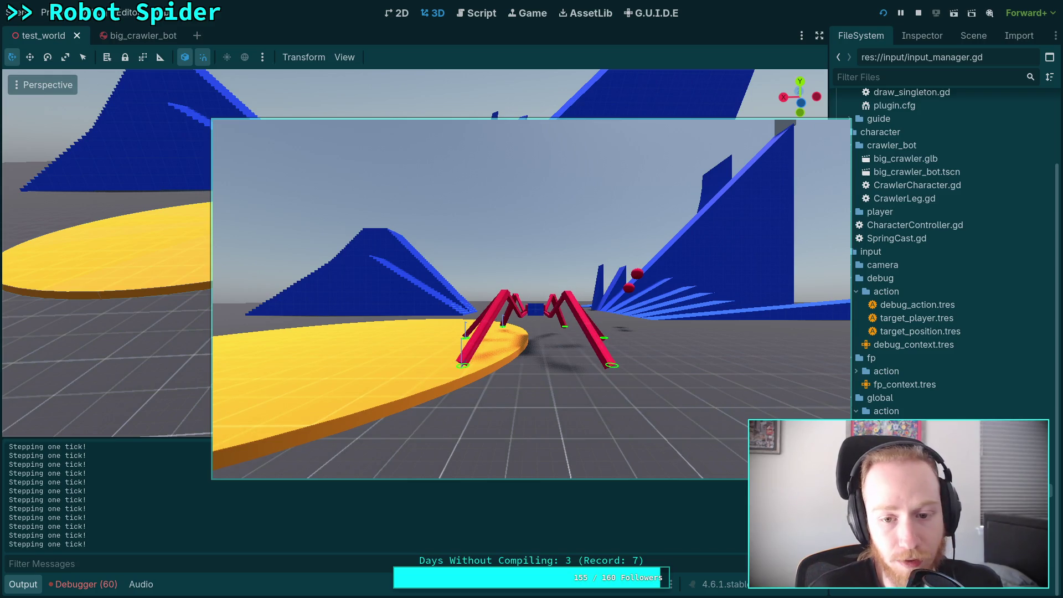
{"action": "key", "text": "period"}
{"action": "key", "text": "period"}
{"action": "key", "text": "period"}
{"action": "key", "text": "period"}
{"action": "key", "text": "period"}
{"action": "key", "text": "period"}
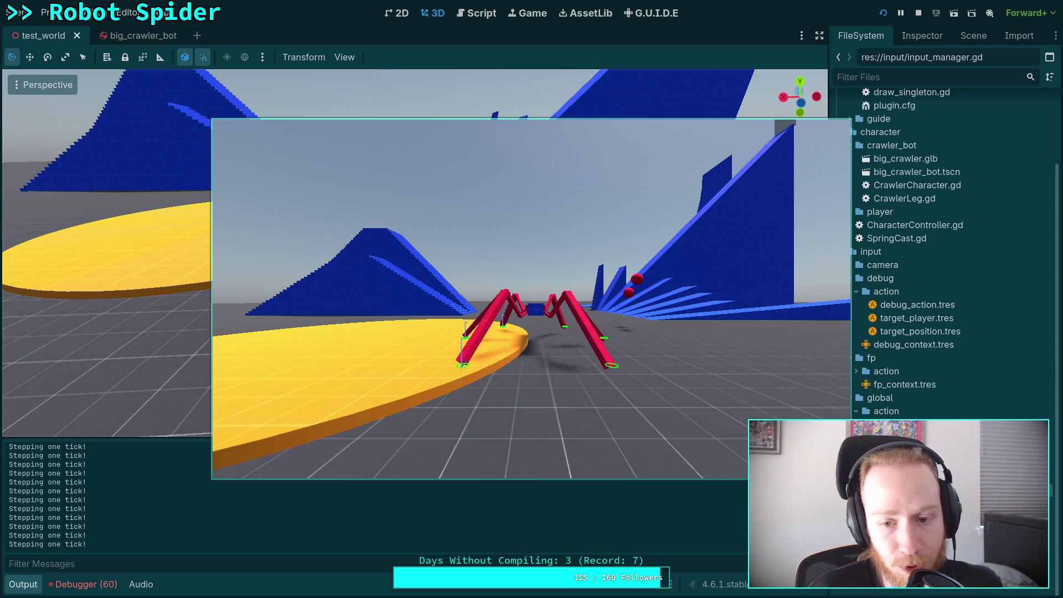
{"action": "key", "text": "period"}
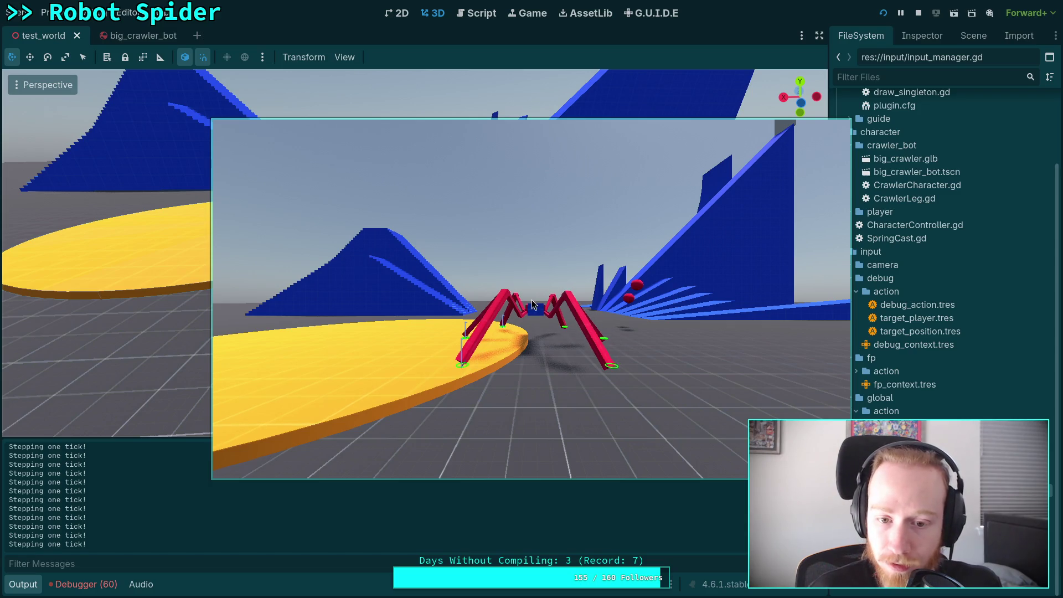
{"action": "key", "text": "period"}
{"action": "key", "text": "period"}
{"action": "key", "text": "period"}
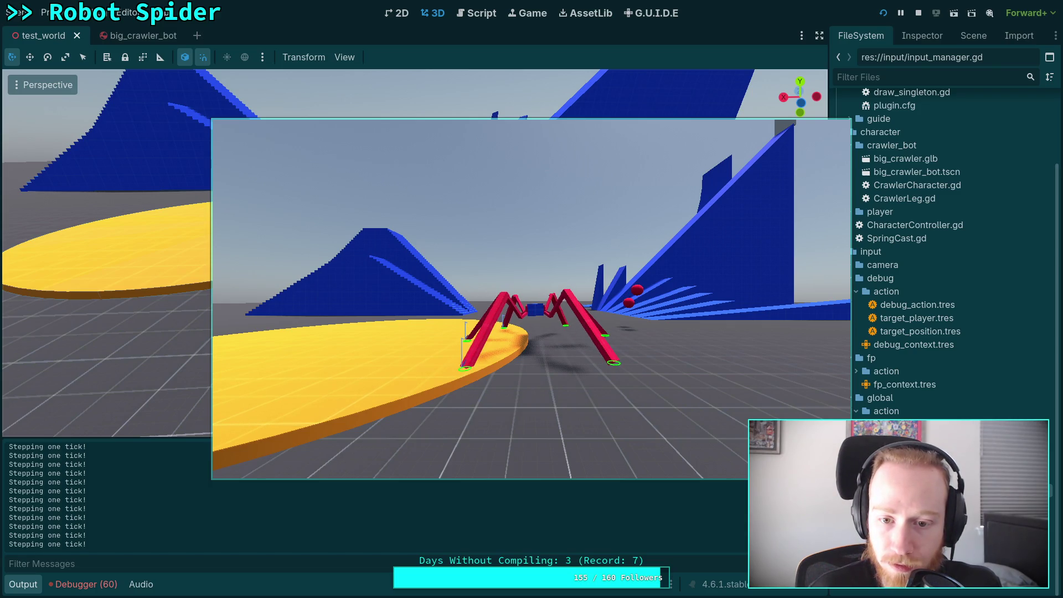
{"action": "key", "text": "period"}
{"action": "key", "text": "period"}
{"action": "key", "text": "period"}
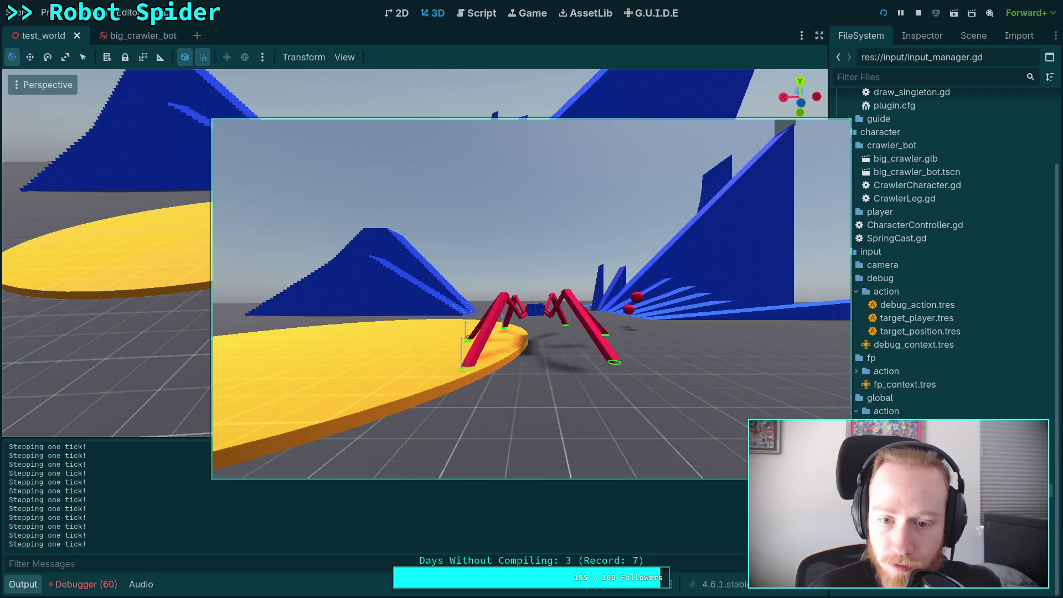
{"action": "left_click", "coordinate": [919, 13]}
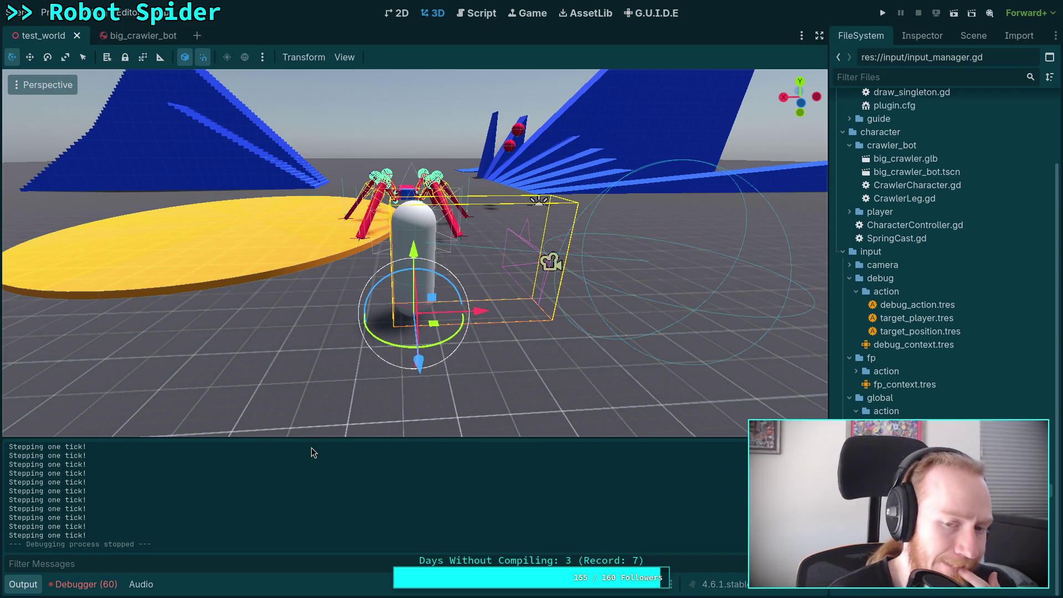
Step: Hide the Output log and switch to the Script workspace showing player.gd
{"action": "left_click", "coordinate": [23, 584]}
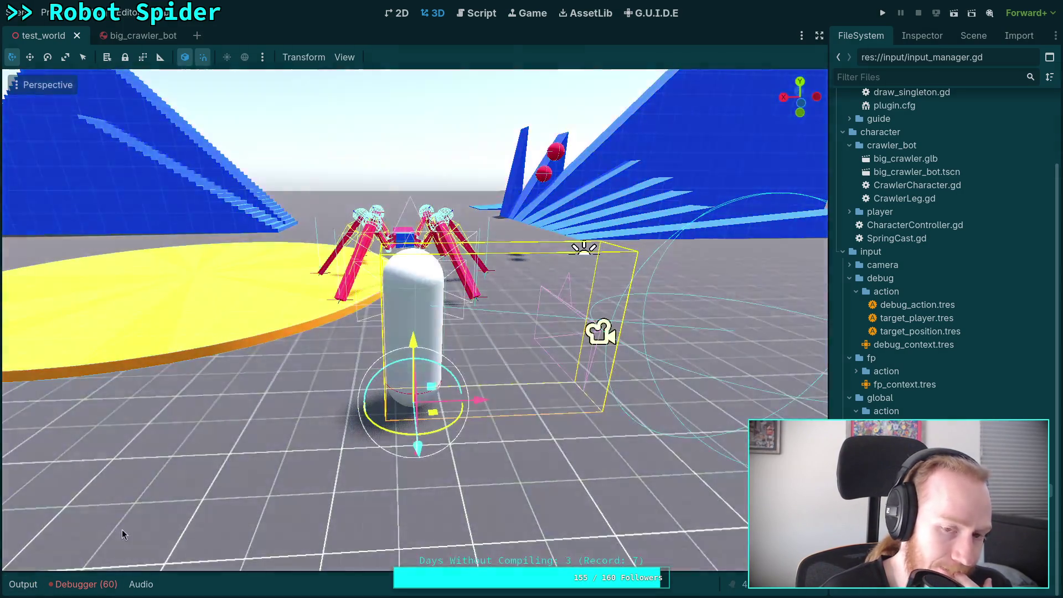
{"action": "left_click", "coordinate": [490, 14]}
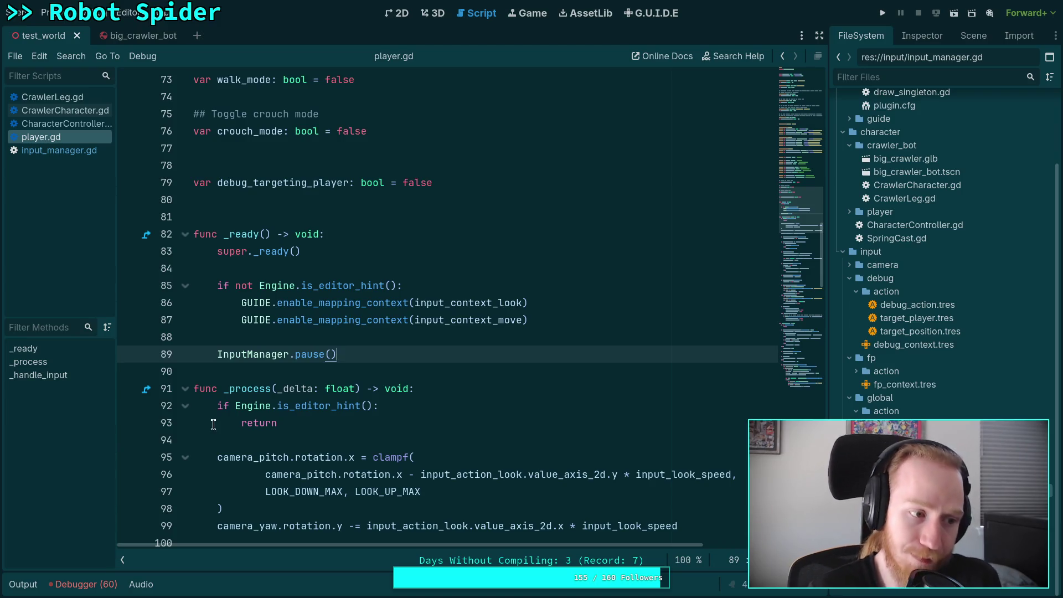
Step: Skim player.gd's input handling, then bring up CrawlerCharacter.gd at the per-leg spring and damping code
{"action": "scroll", "coordinate": [356, 379], "scroll_direction": "down", "scroll_amount": 20}
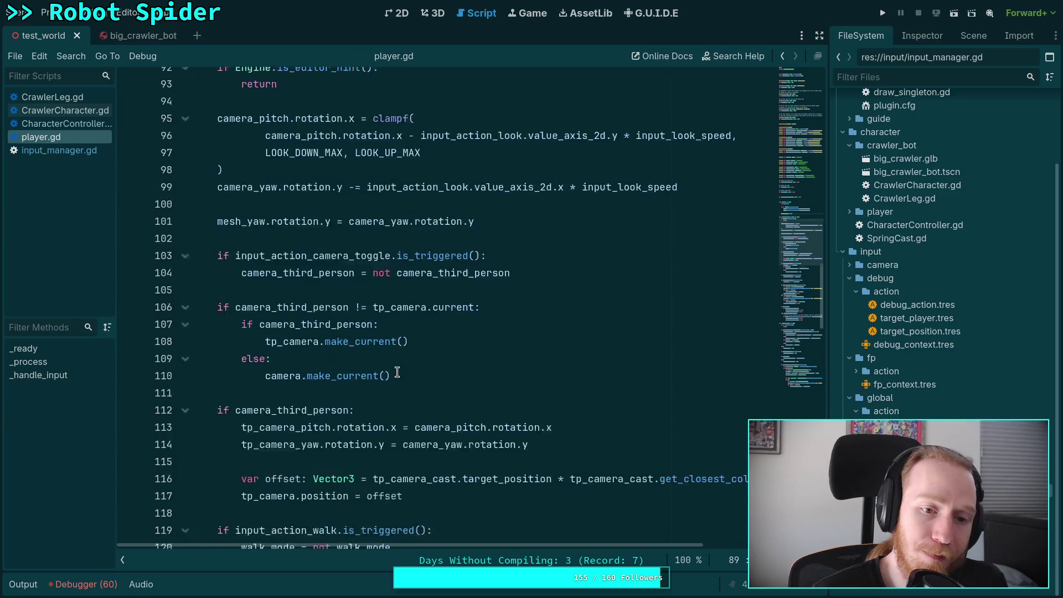
{"action": "scroll", "coordinate": [397, 371], "scroll_direction": "down", "scroll_amount": 6}
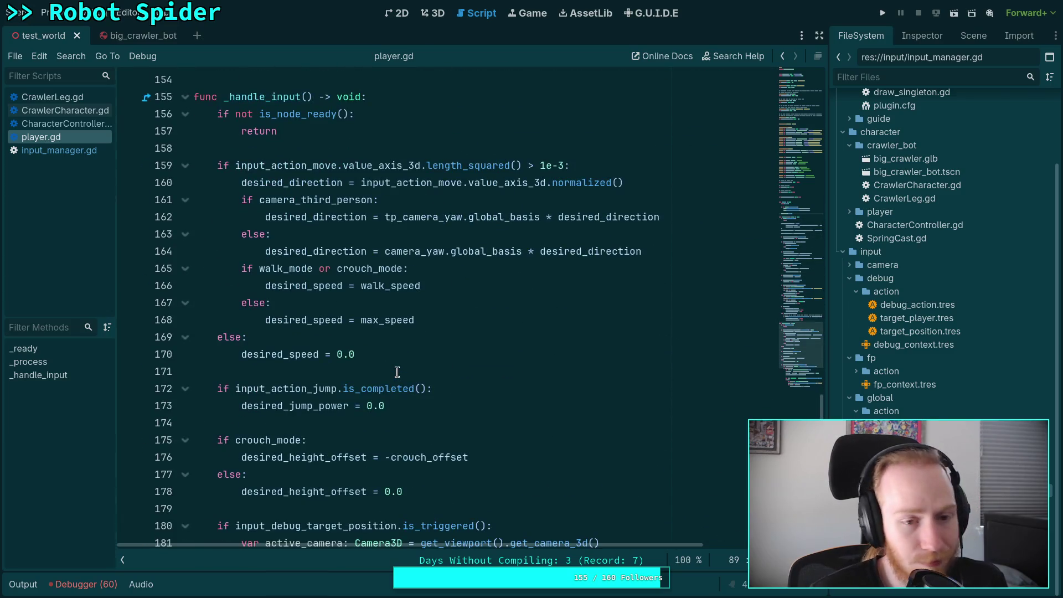
{"action": "scroll", "coordinate": [397, 372], "scroll_direction": "down", "scroll_amount": 5}
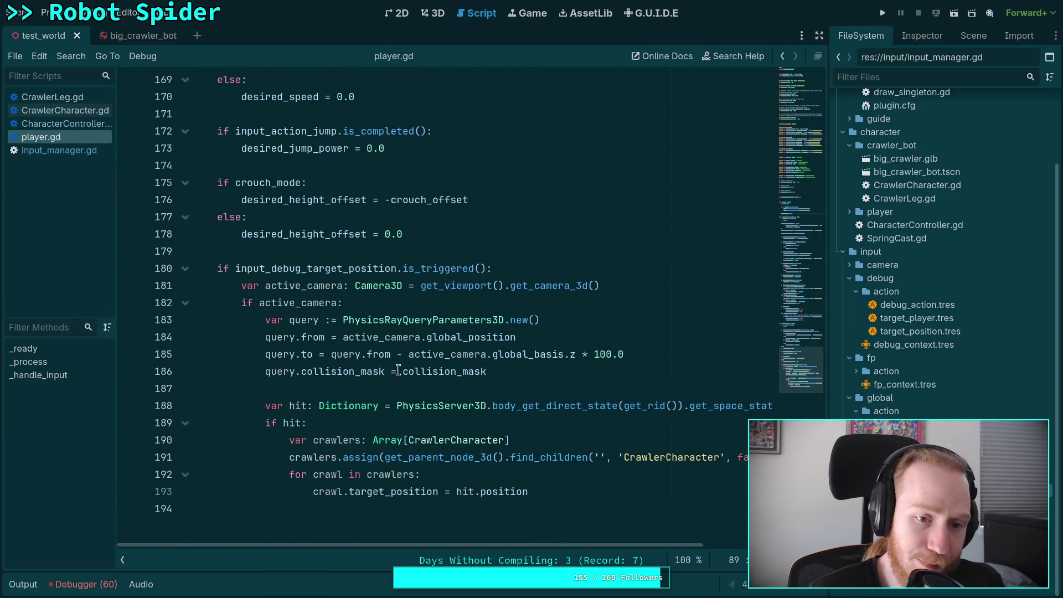
{"action": "scroll", "coordinate": [398, 370], "scroll_direction": "up", "scroll_amount": 15}
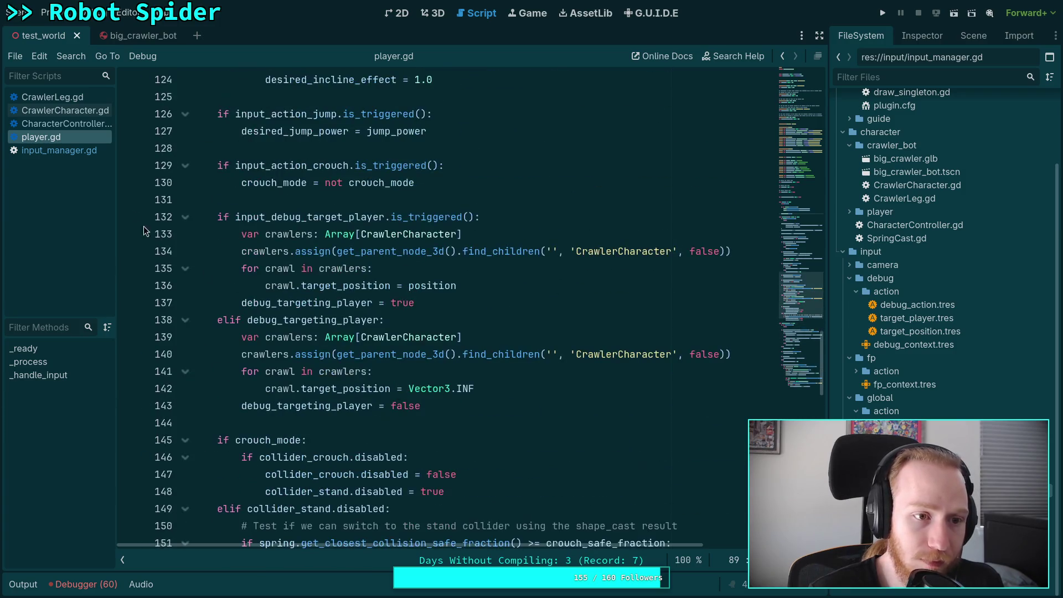
{"action": "left_click", "coordinate": [68, 119]}
{"action": "left_click", "coordinate": [81, 108]}
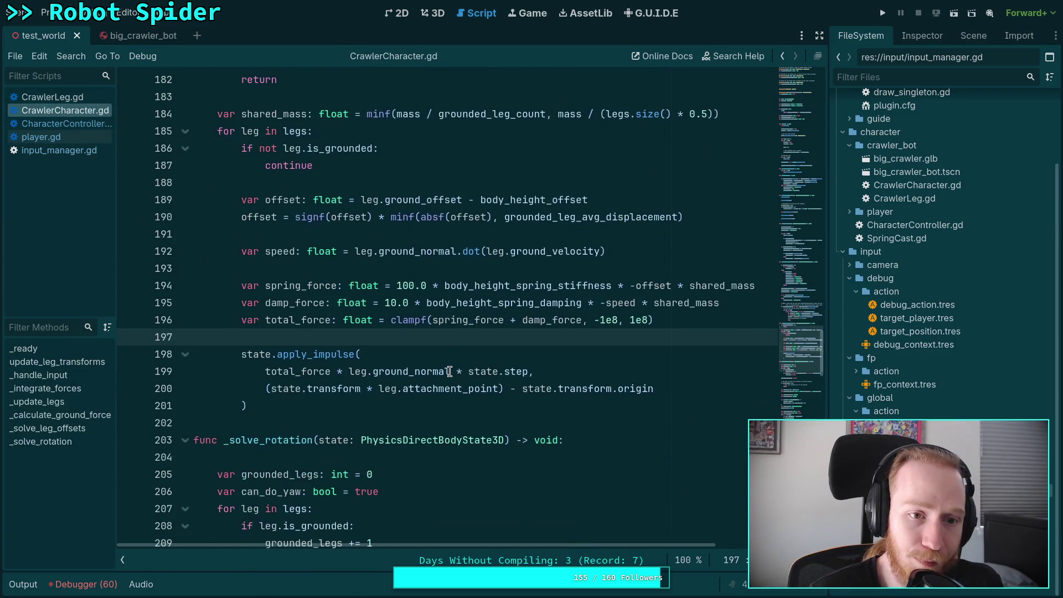
{"action": "scroll", "coordinate": [451, 371], "scroll_direction": "up", "scroll_amount": 10}
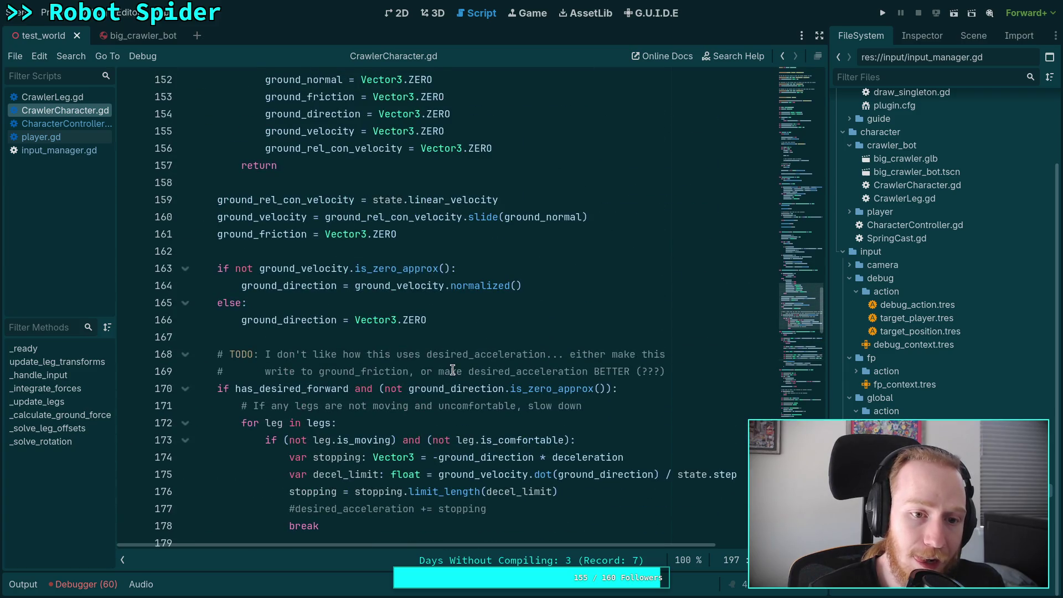
{"action": "scroll", "coordinate": [453, 370], "scroll_direction": "down", "scroll_amount": 3}
{"action": "scroll", "coordinate": [452, 370], "scroll_direction": "up", "scroll_amount": 7}
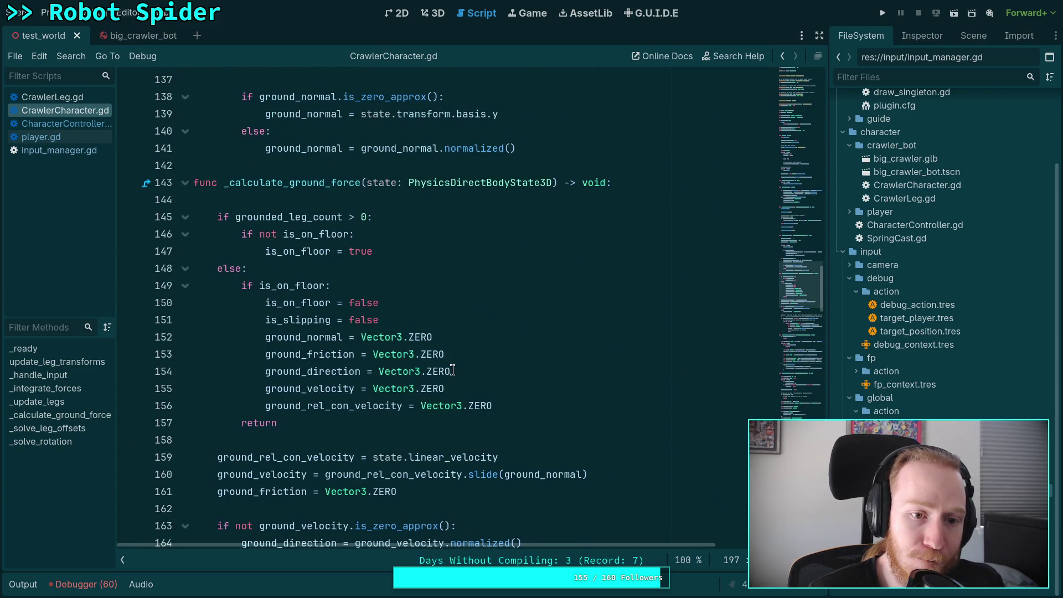
{"action": "scroll", "coordinate": [453, 370], "scroll_direction": "up", "scroll_amount": 4}
{"action": "scroll", "coordinate": [453, 371], "scroll_direction": "up", "scroll_amount": 2}
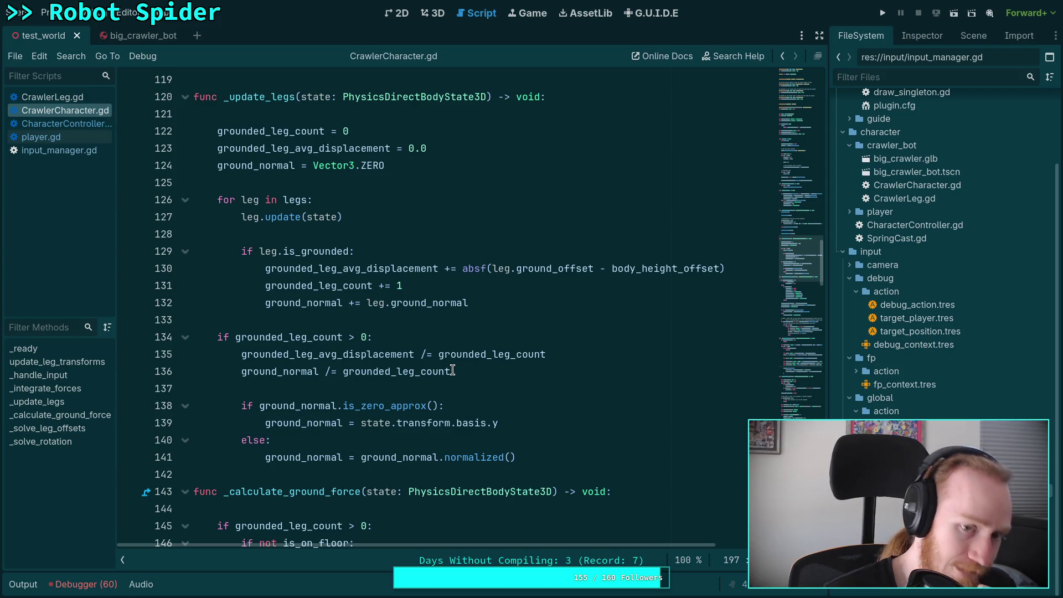
{"action": "scroll", "coordinate": [453, 370], "scroll_direction": "down", "scroll_amount": 3}
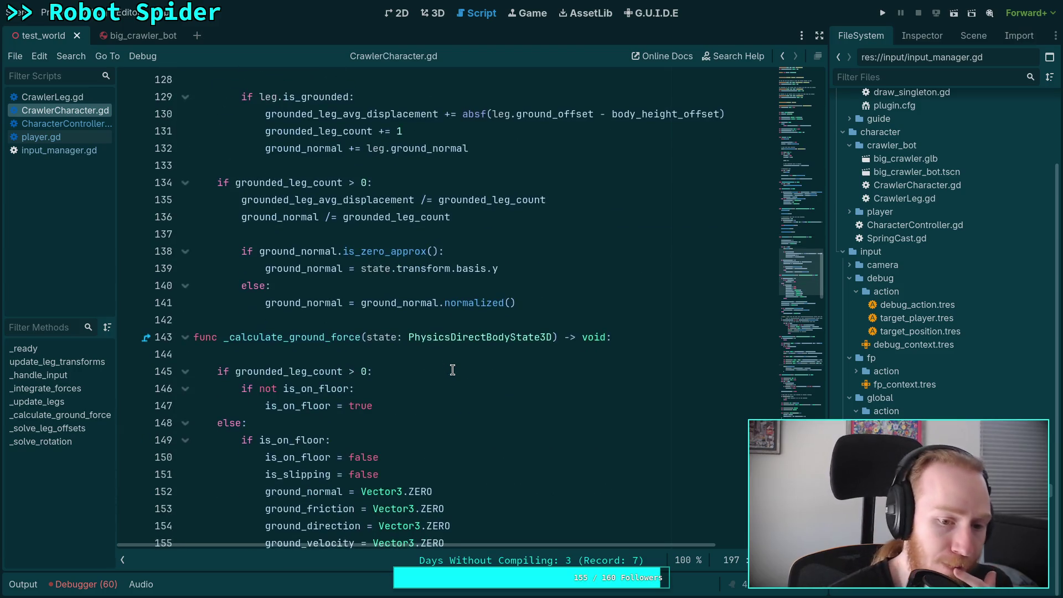
{"action": "scroll", "coordinate": [462, 363], "scroll_direction": "down", "scroll_amount": 8}
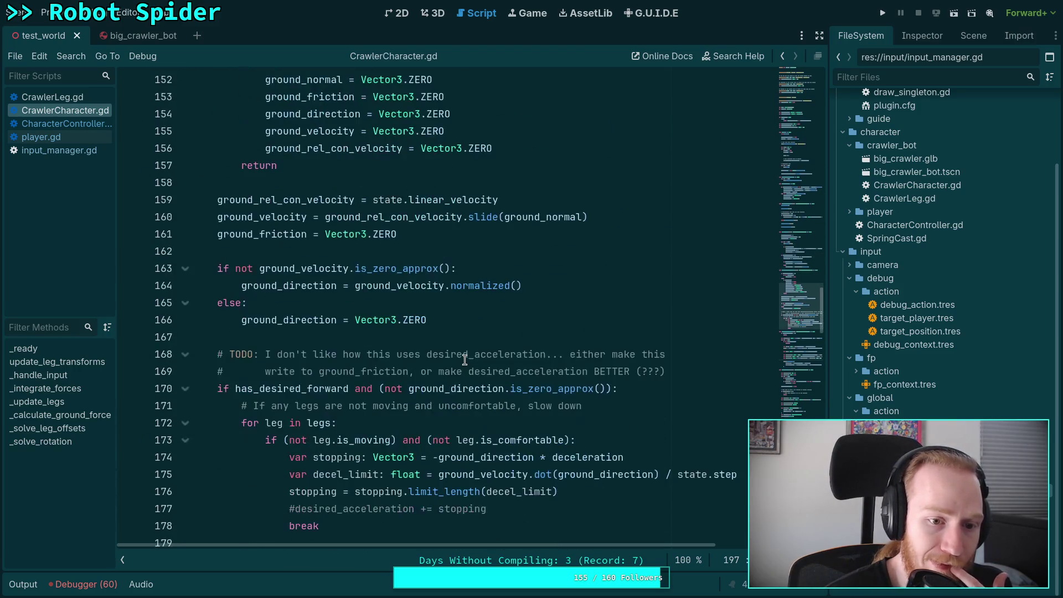
{"action": "scroll", "coordinate": [465, 360], "scroll_direction": "down", "scroll_amount": 8}
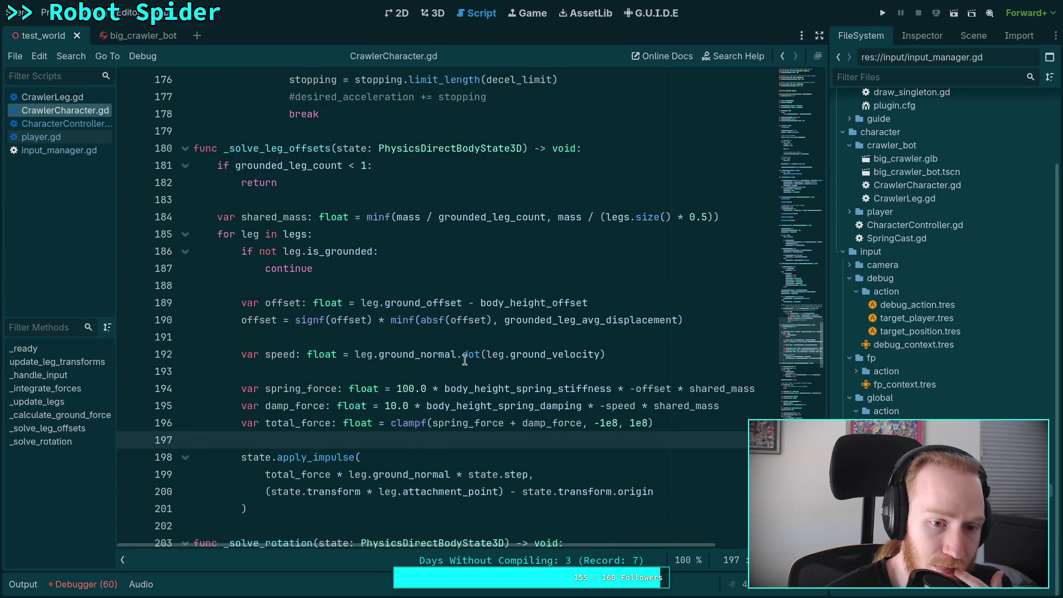
{"action": "scroll", "coordinate": [465, 360], "scroll_direction": "down", "scroll_amount": 5}
{"action": "scroll", "coordinate": [465, 360], "scroll_direction": "up", "scroll_amount": 19}
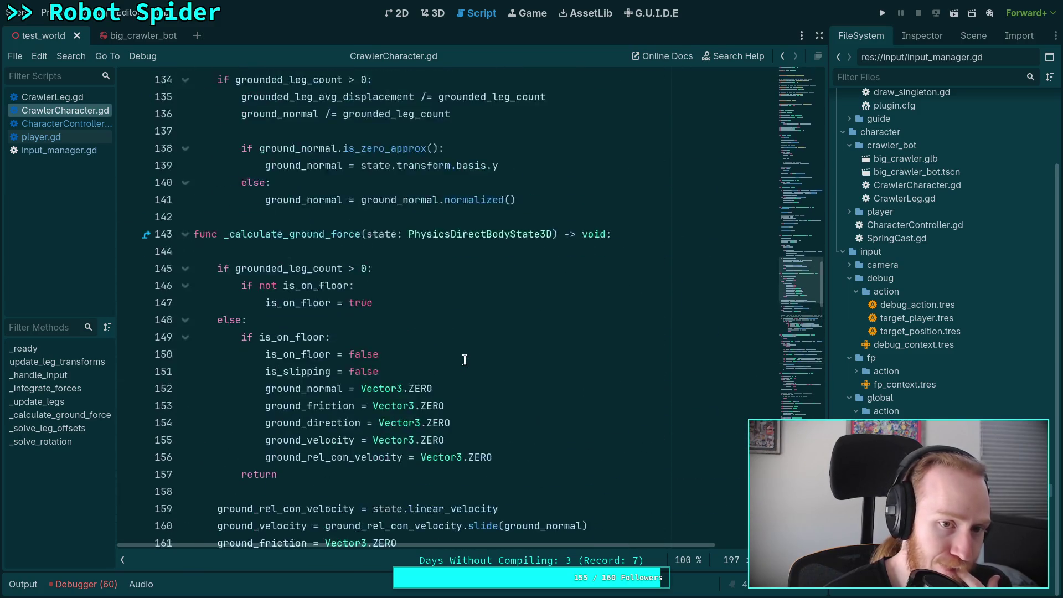
{"action": "scroll", "coordinate": [465, 360], "scroll_direction": "up", "scroll_amount": 12}
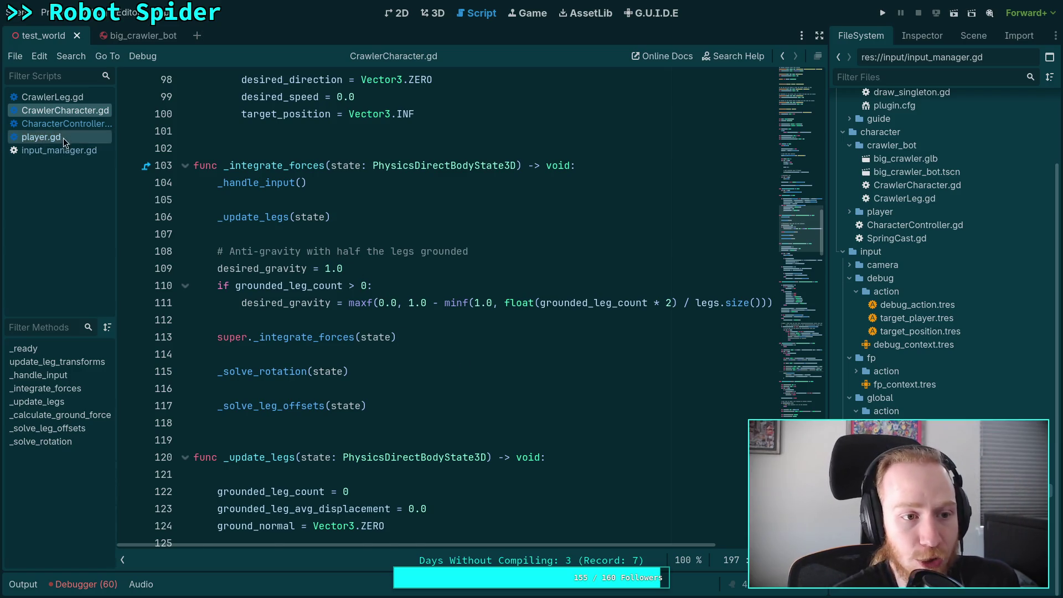
{"action": "left_click", "coordinate": [74, 127]}
{"action": "left_click", "coordinate": [78, 109]}
{"action": "scroll", "coordinate": [421, 333], "scroll_direction": "down", "scroll_amount": 3}
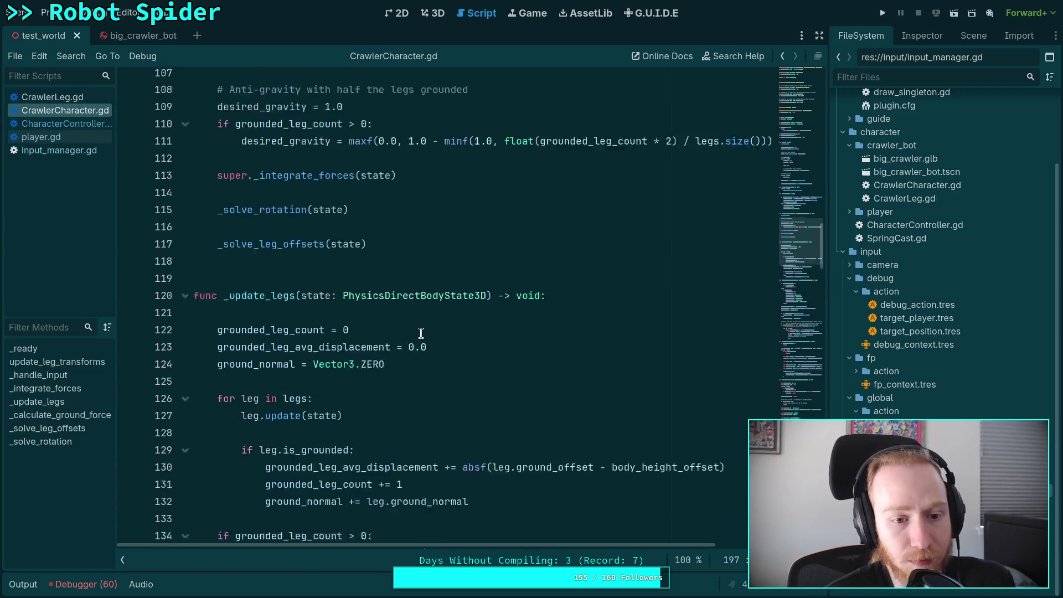
{"action": "scroll", "coordinate": [421, 333], "scroll_direction": "down", "scroll_amount": 5}
{"action": "scroll", "coordinate": [421, 332], "scroll_direction": "up", "scroll_amount": 7}
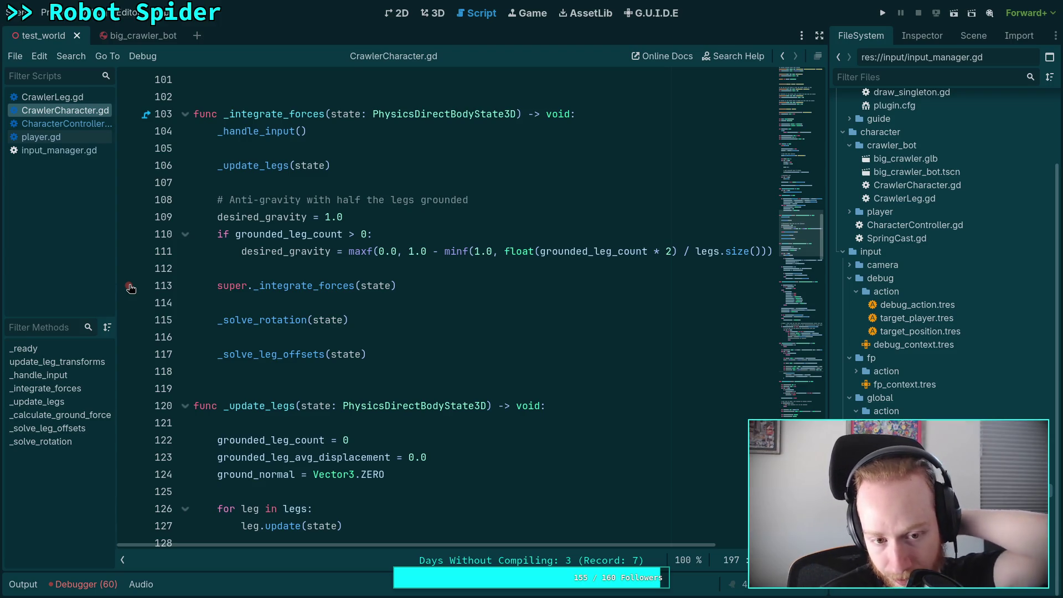
{"action": "left_click", "coordinate": [130, 287]}
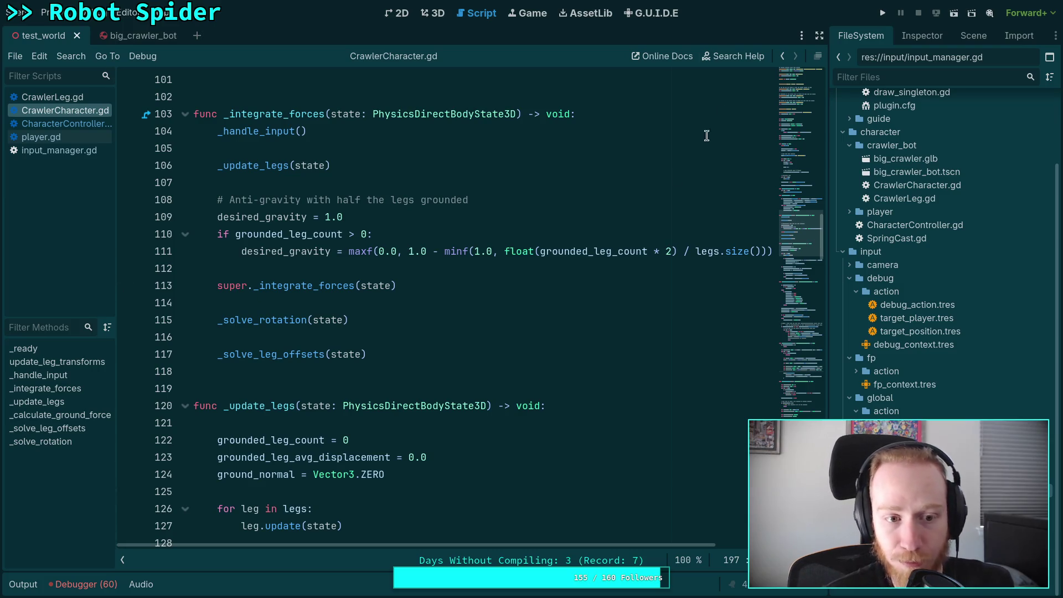
Step: Run the game, advance a few physics ticks, and break on line 113's super._integrate_forces call
{"action": "left_click", "coordinate": [882, 13]}
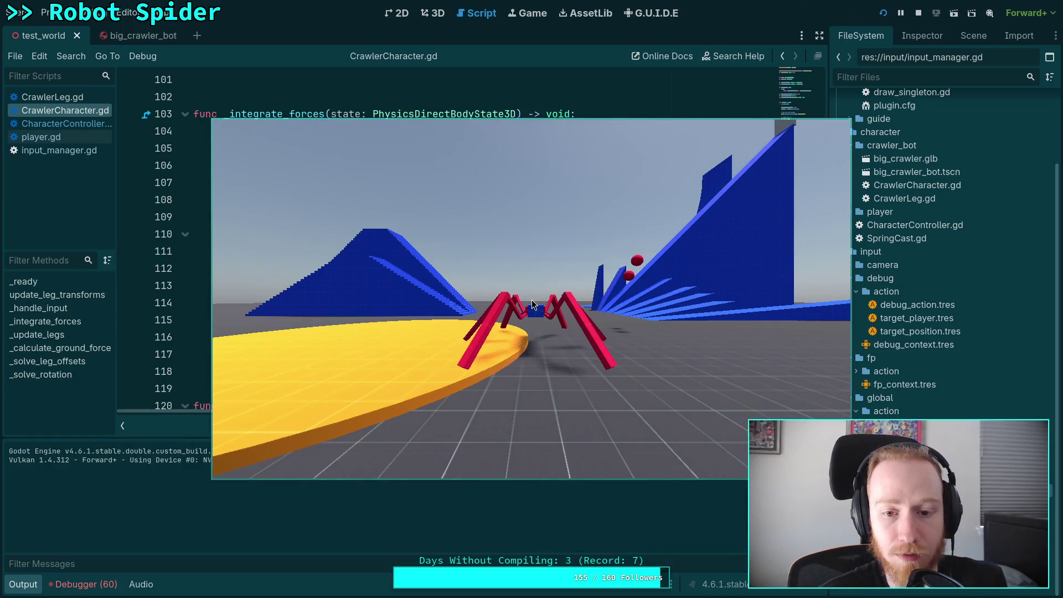
{"action": "key", "text": "period"}
{"action": "key", "text": "period"}
{"action": "key", "text": "period"}
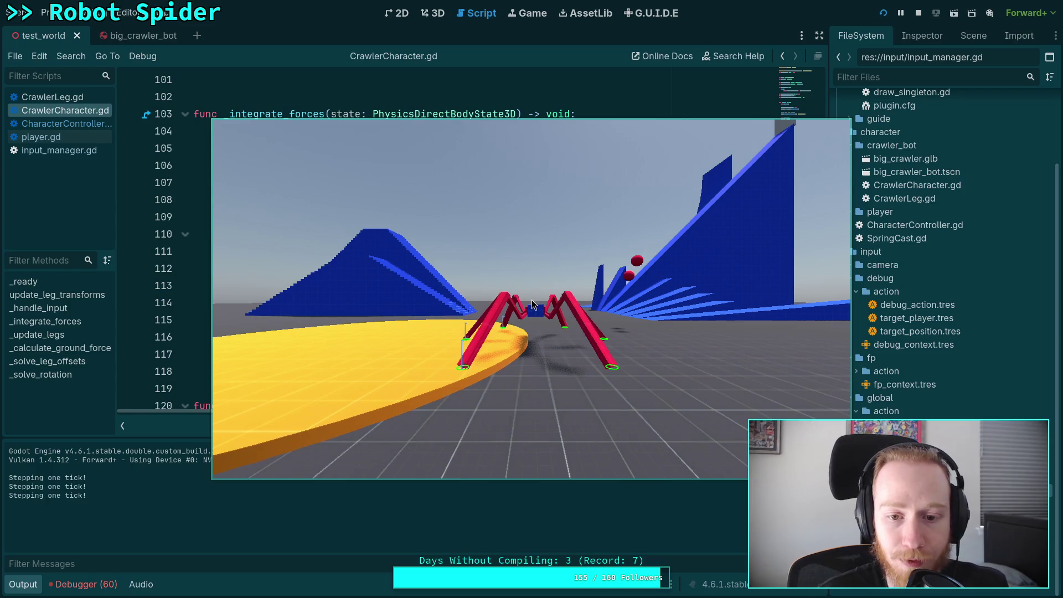
{"action": "key", "text": "period"}
{"action": "key", "text": "period"}
{"action": "key", "text": "period"}
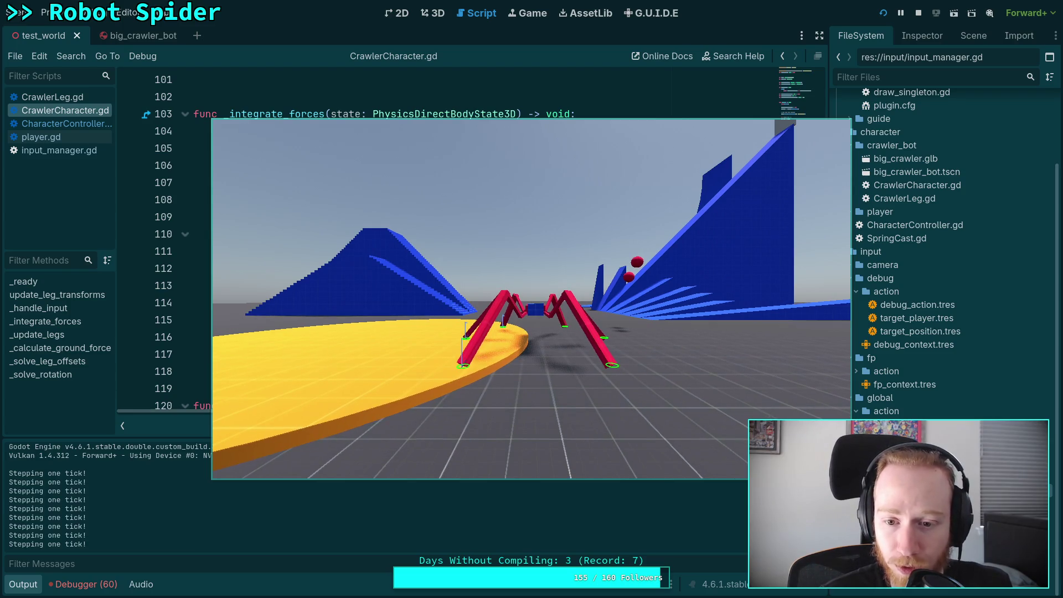
{"action": "key", "text": "period"}
{"action": "key", "text": "period"}
{"action": "key", "text": "period"}
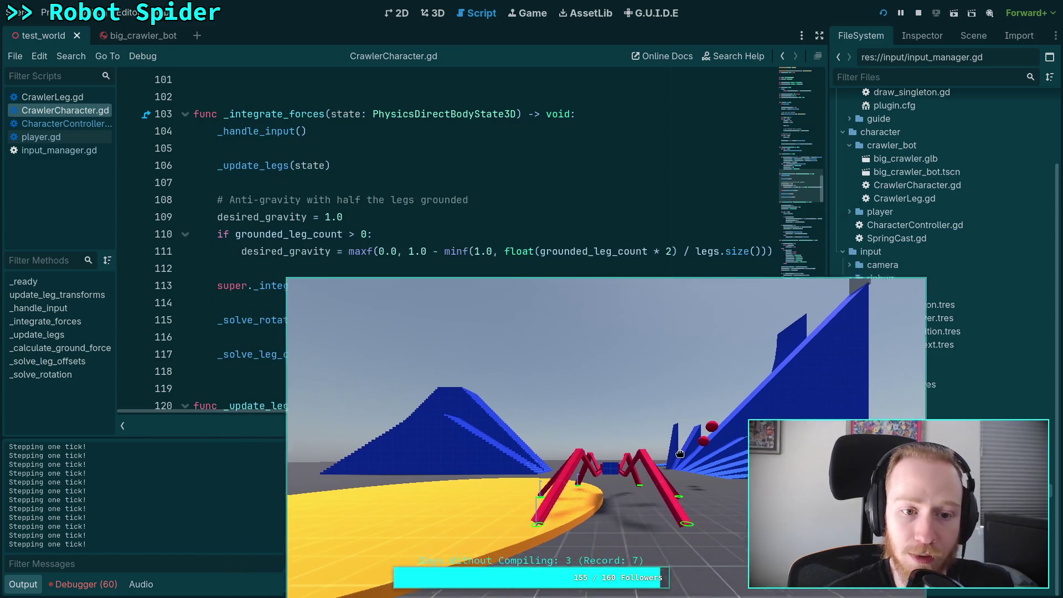
{"action": "left_click", "coordinate": [129, 286]}
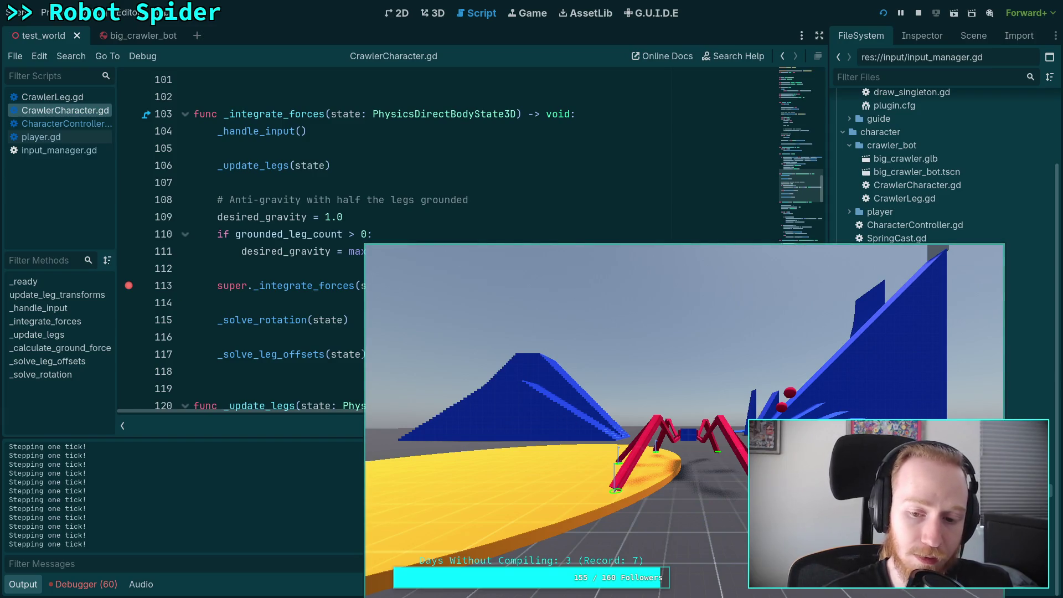
{"action": "key", "text": "period"}
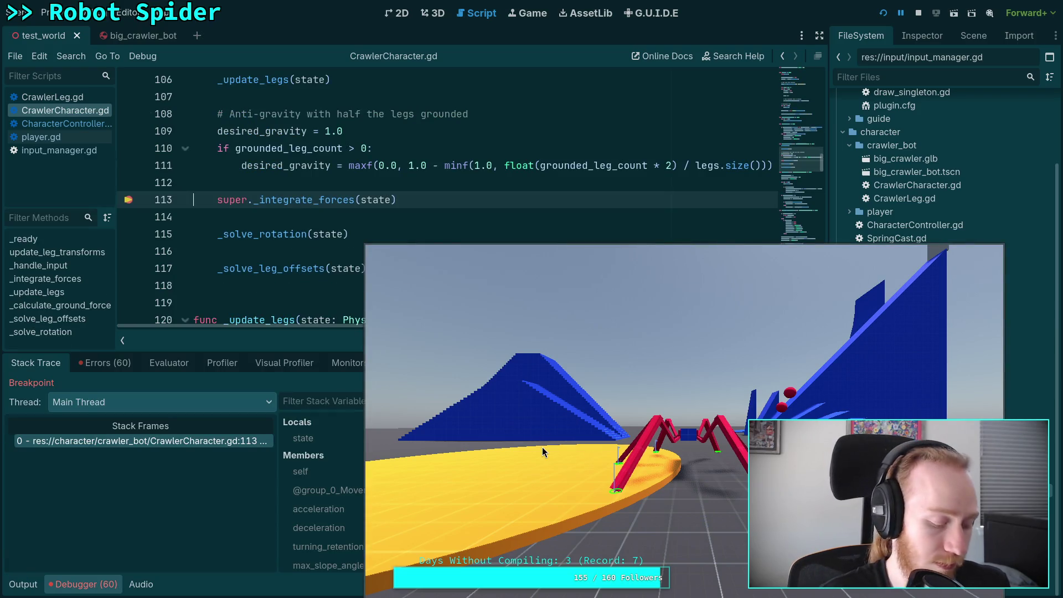
Step: Move the game window aside and view the paused physics state's properties in the Inspector
{"action": "left_click_drag", "start_coordinate": [542, 447], "coordinate": [178, 447]}
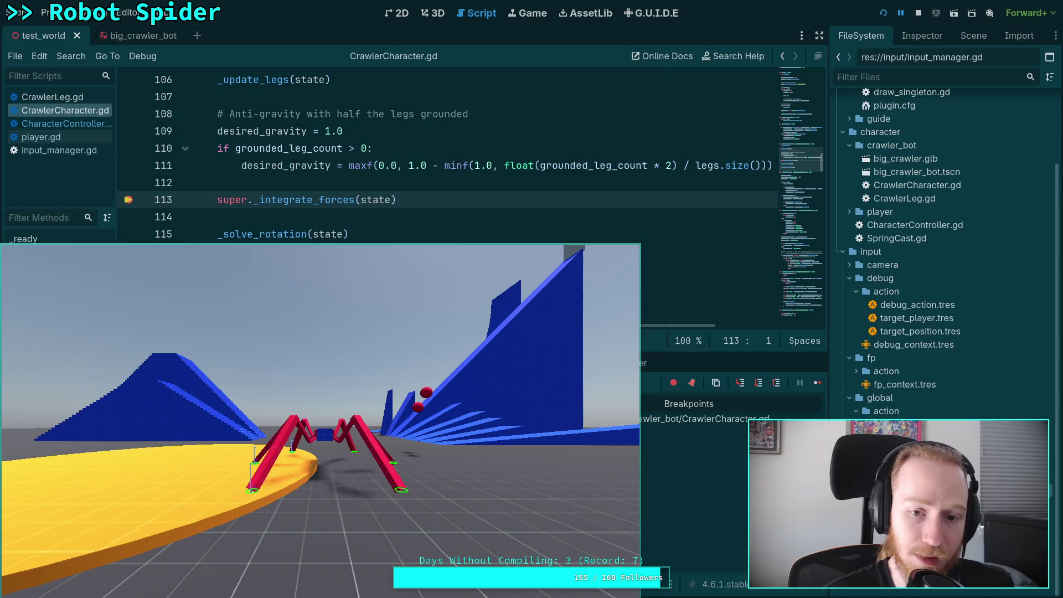
{"action": "left_click_drag", "start_coordinate": [587, 342], "coordinate": [1027, 318]}
{"action": "left_click_drag", "start_coordinate": [228, 382], "coordinate": [228, 202]}
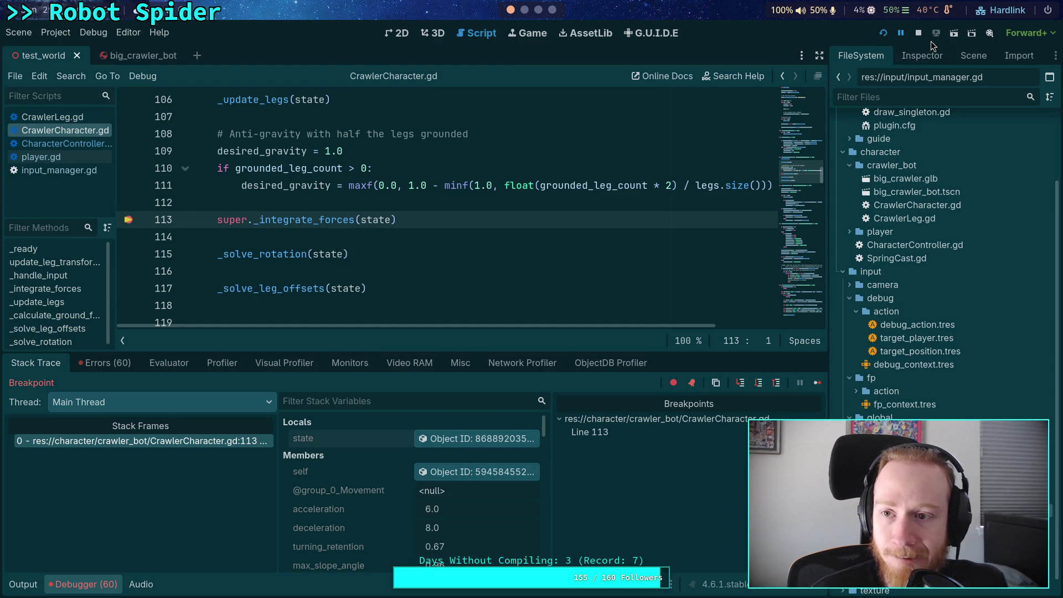
{"action": "left_click", "coordinate": [973, 56]}
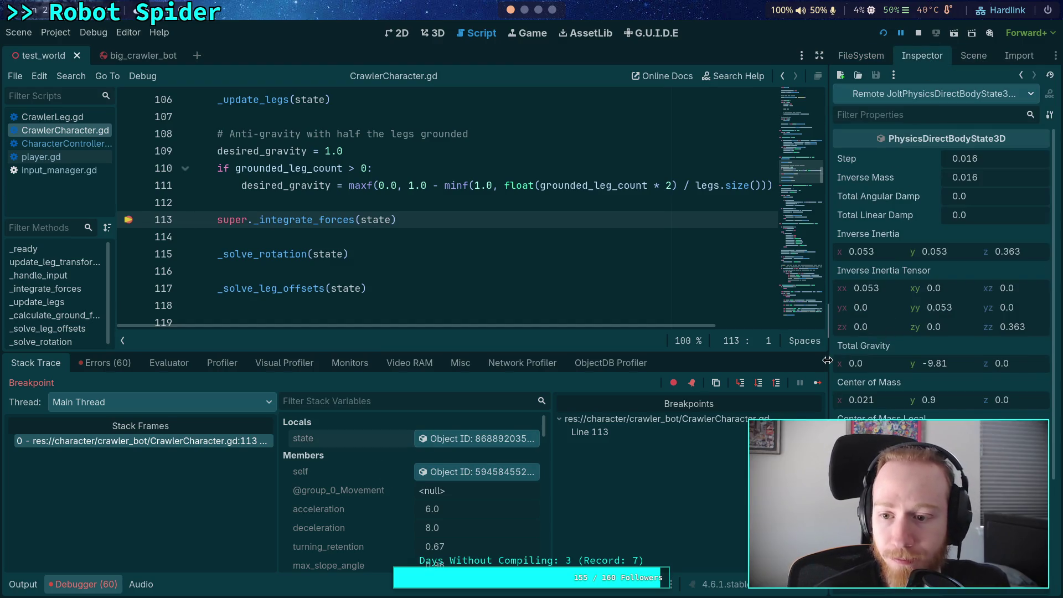
{"action": "scroll", "coordinate": [942, 277], "scroll_direction": "down", "scroll_amount": 5}
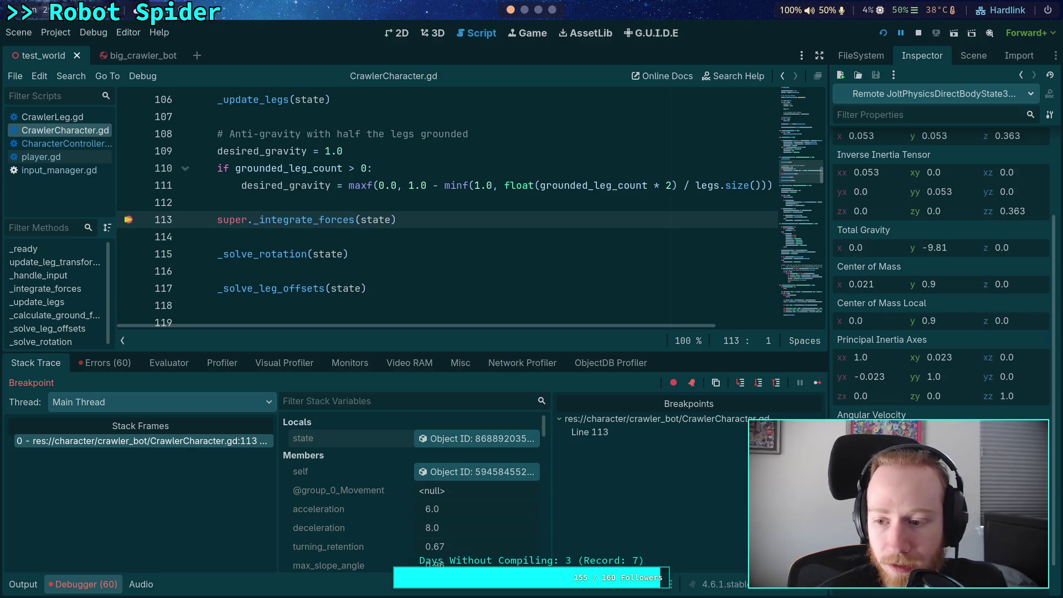
Step: Step over from line 113 past the line 117 leg-offset call, checking body state, then stop
{"action": "left_click", "coordinate": [759, 383]}
{"action": "left_click", "coordinate": [476, 439]}
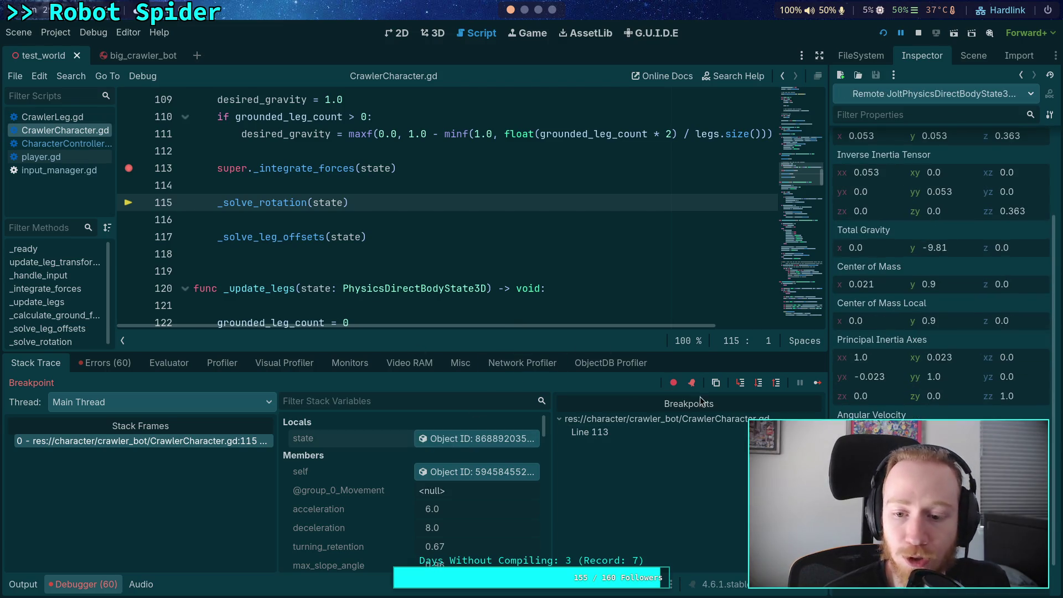
{"action": "left_click", "coordinate": [758, 383]}
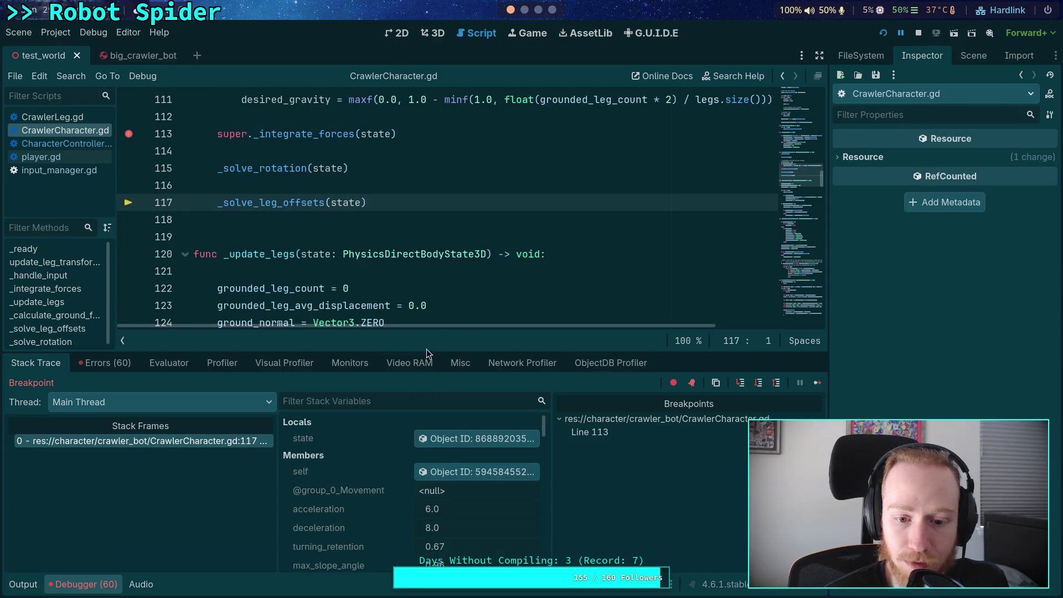
{"action": "scroll", "coordinate": [941, 266], "scroll_direction": "down", "scroll_amount": 3}
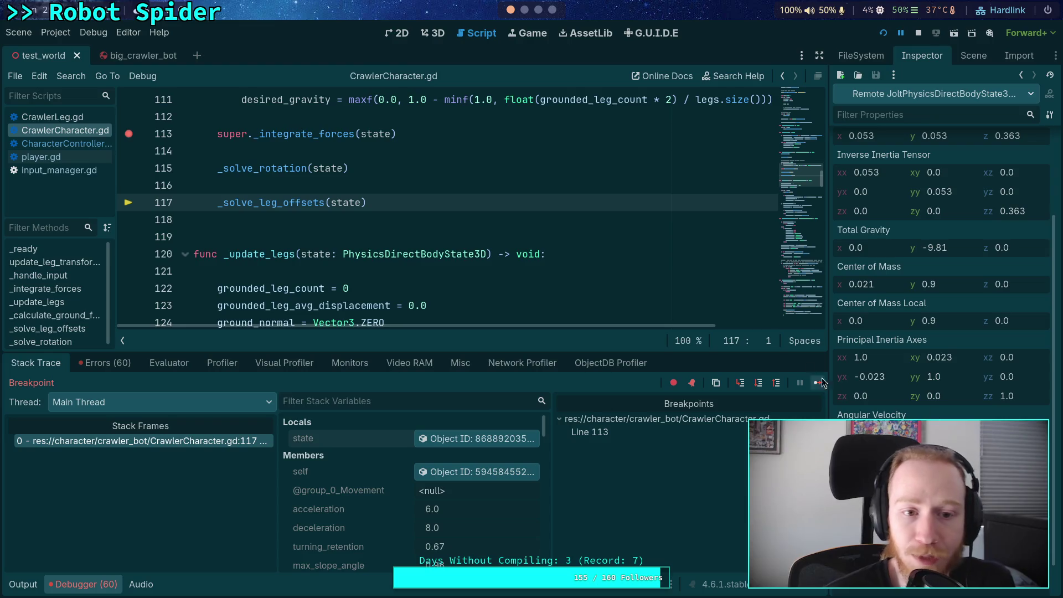
{"action": "left_click", "coordinate": [759, 383]}
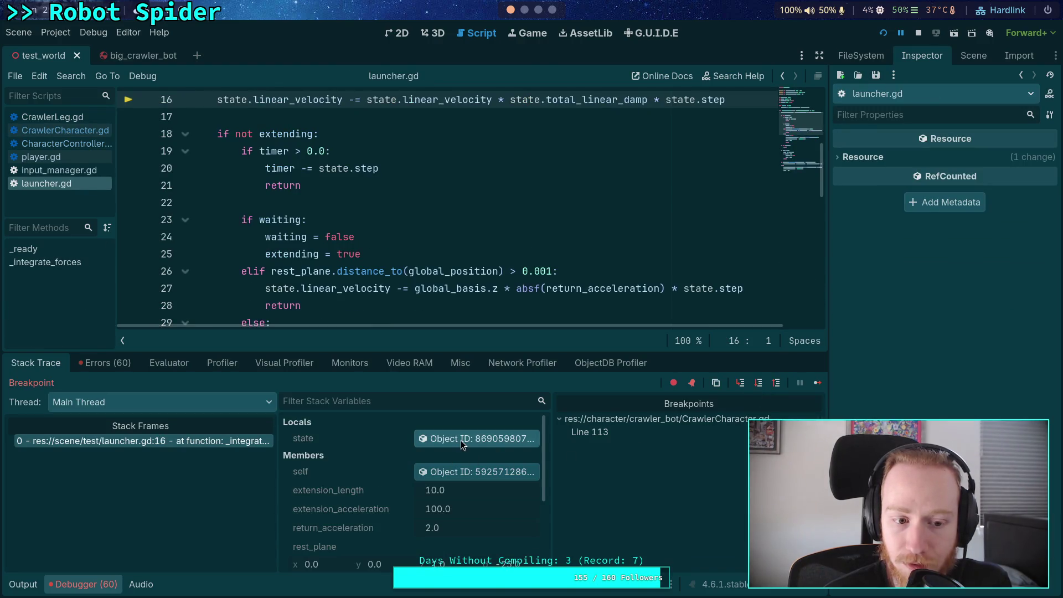
{"action": "left_click", "coordinate": [918, 32]}
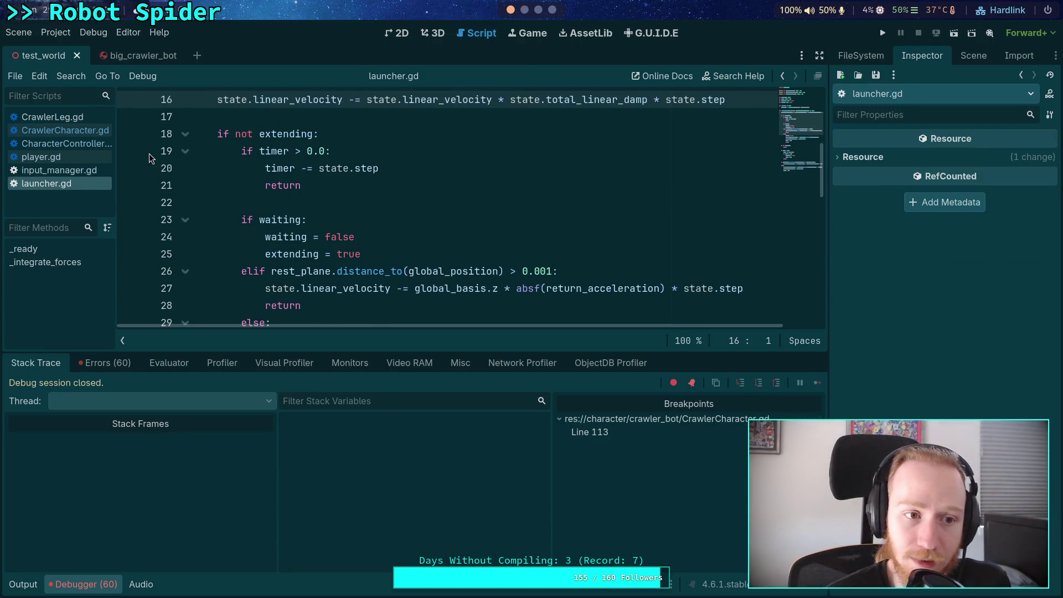
Step: Add a 'pass' line after the leg-offset call in CrawlerCharacter.gd
{"action": "left_click", "coordinate": [61, 143]}
{"action": "left_click", "coordinate": [61, 130]}
{"action": "left_click", "coordinate": [443, 203]}
{"action": "key", "text": "Return"}
{"action": "key", "text": "Return"}
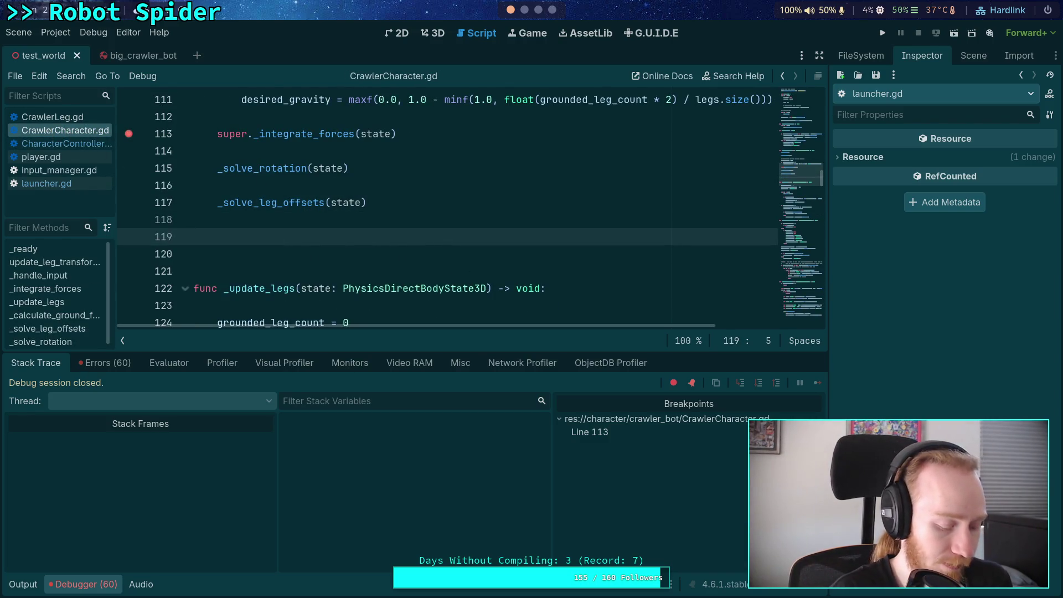
{"action": "type", "text": "pass"}
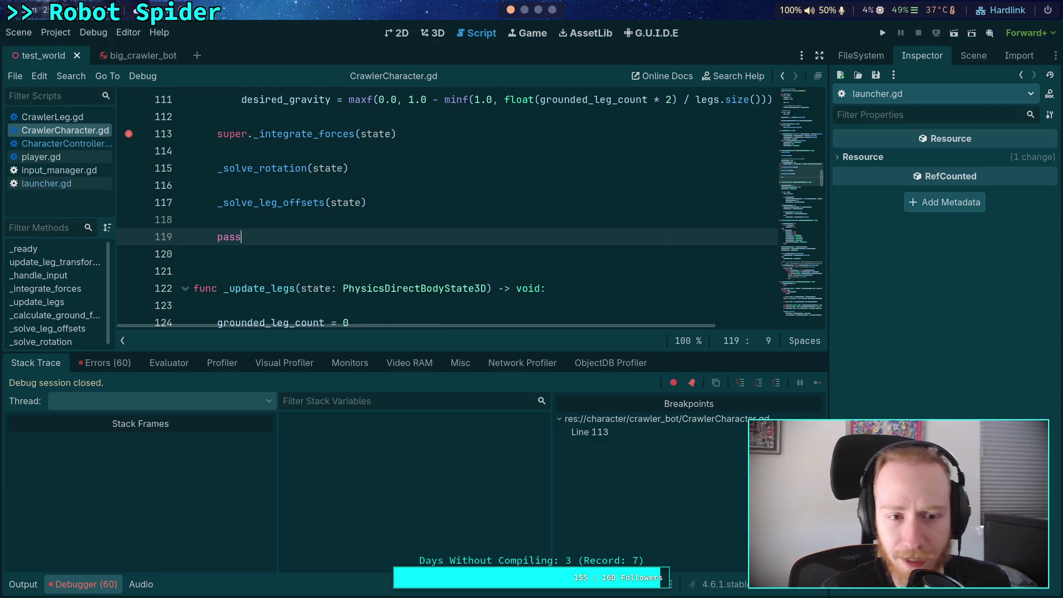
Step: Clear the line 113 breakpoint, launch the spider game, step a few ticks, then re-add the breakpoint
{"action": "left_click", "coordinate": [128, 134]}
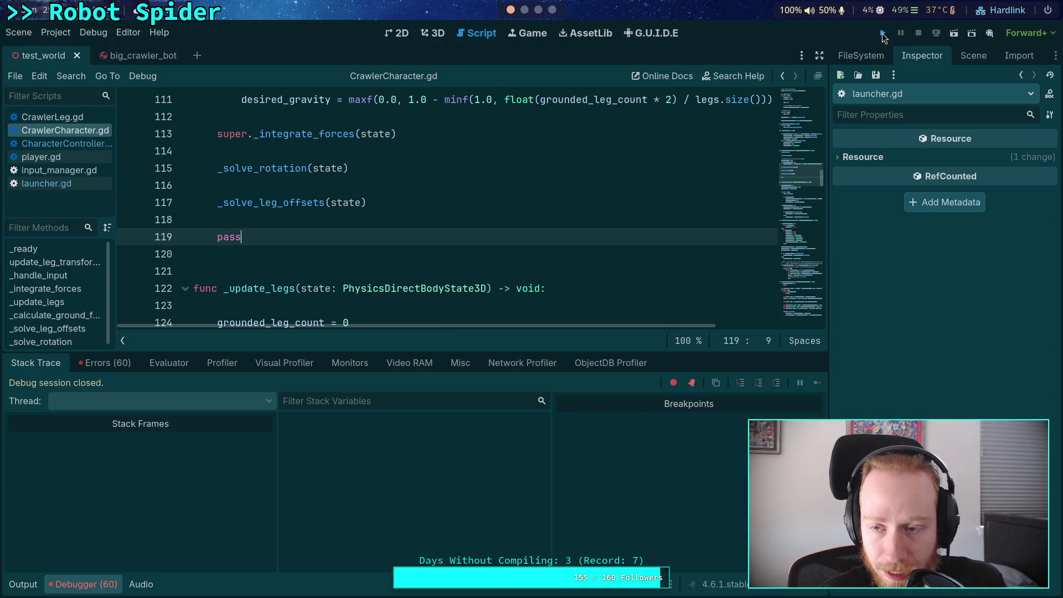
{"action": "left_click", "coordinate": [883, 33]}
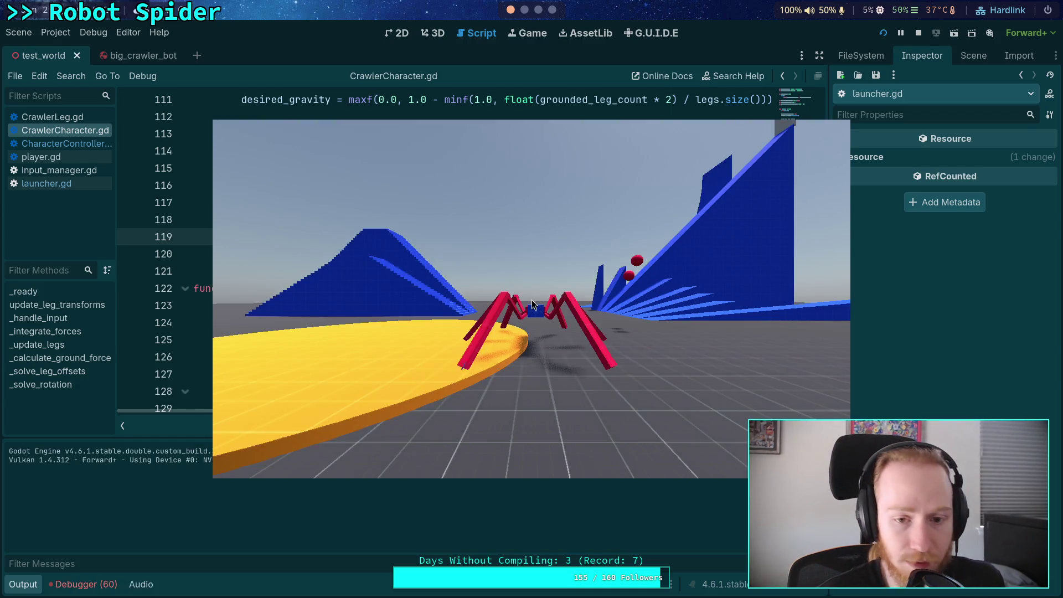
{"action": "key", "text": "period"}
{"action": "key", "text": "period"}
{"action": "key", "text": "period"}
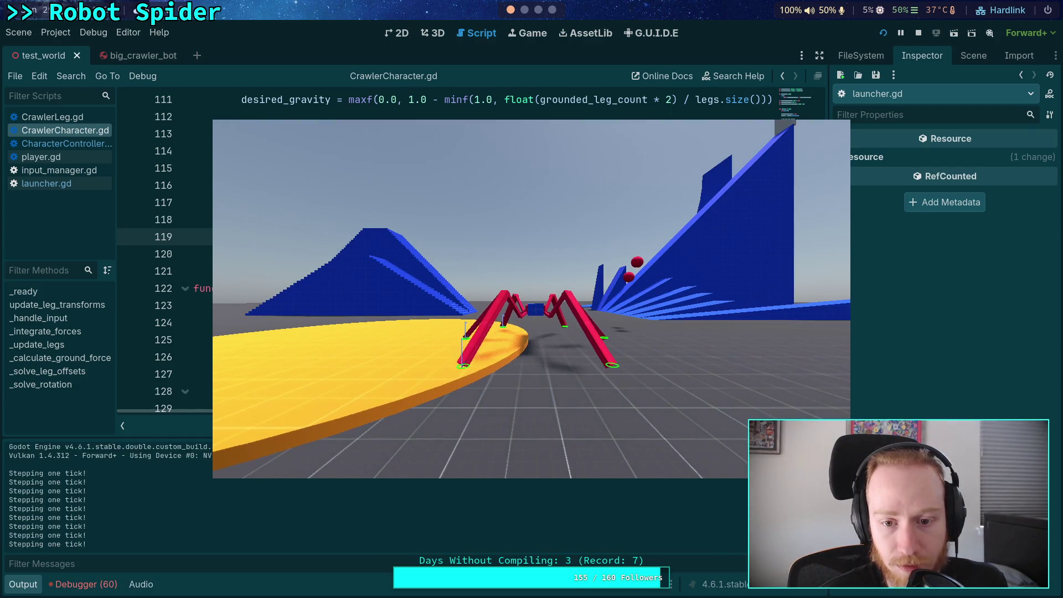
{"action": "key", "text": "period"}
{"action": "key", "text": "period"}
{"action": "key", "text": "period"}
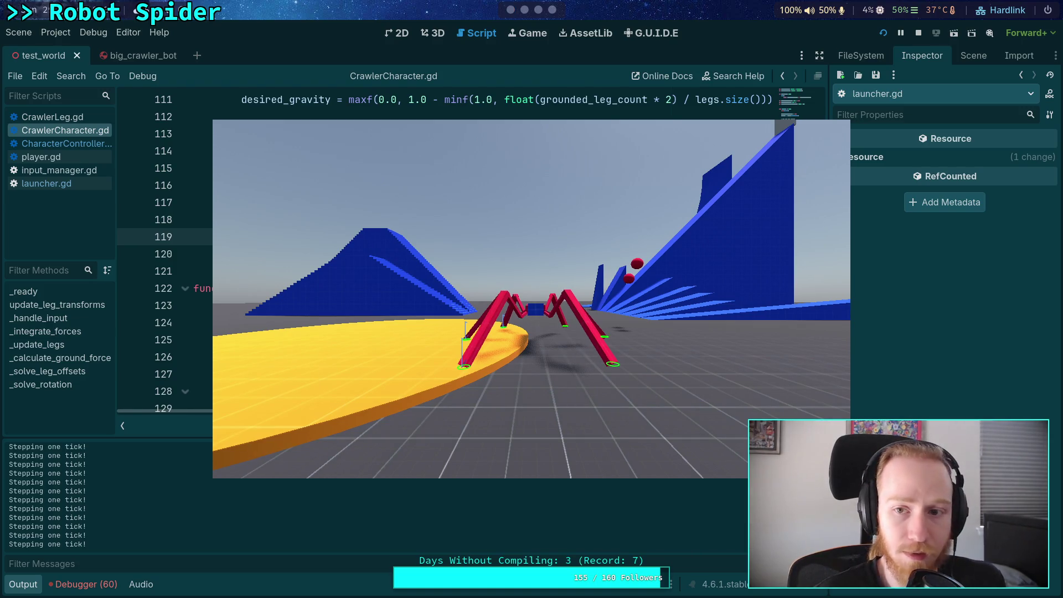
{"action": "key", "text": "alt+Tab"}
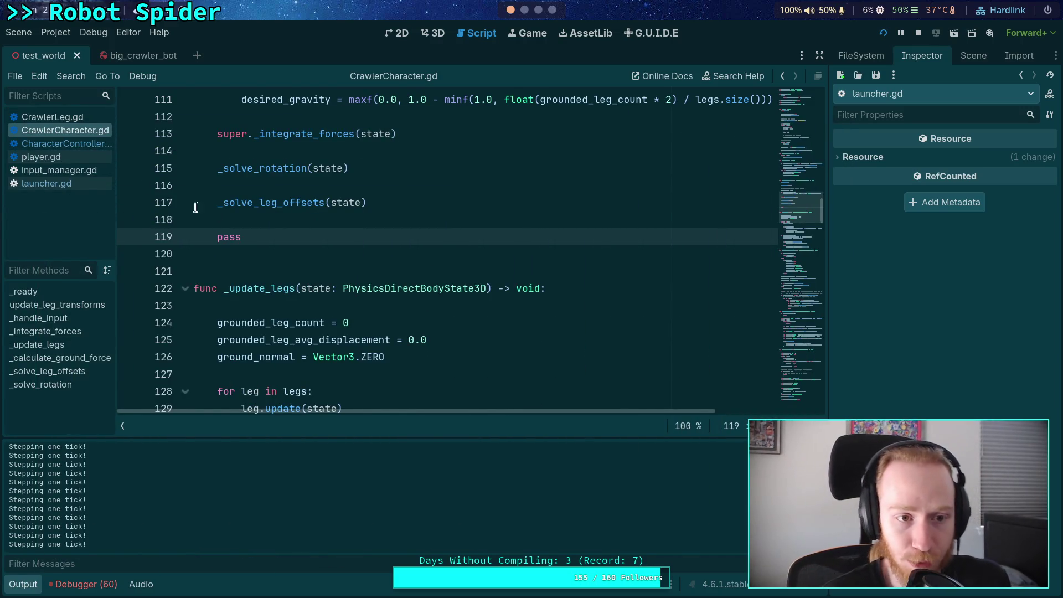
{"action": "scroll", "coordinate": [219, 216], "scroll_direction": "up", "scroll_amount": 1}
{"action": "left_click", "coordinate": [128, 185]}
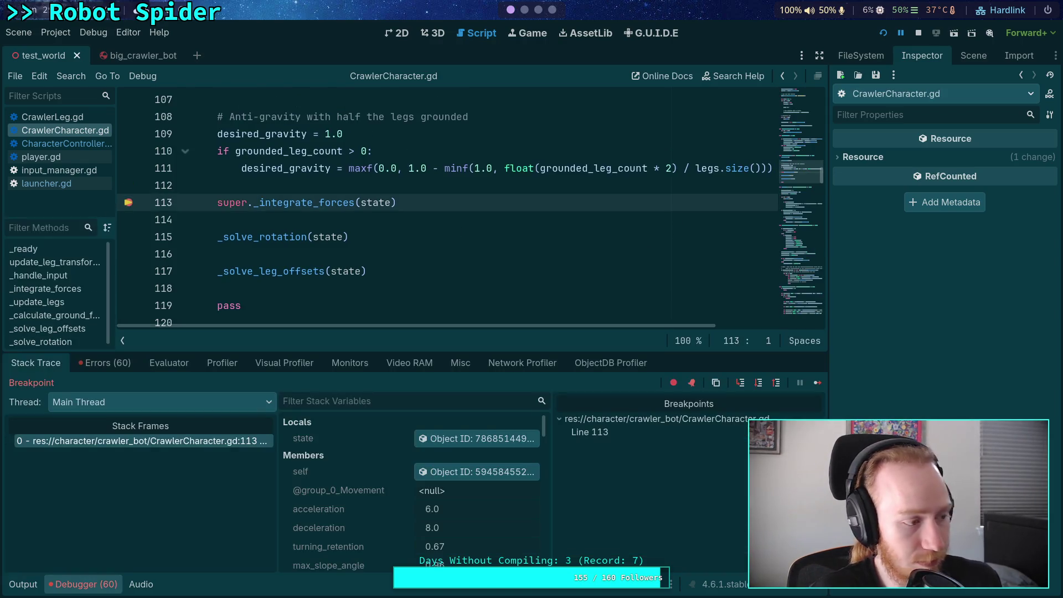
Step: Step over from line 113 to the pass on line 119, checking body state (gravity -9.81), then stop
{"action": "left_click", "coordinate": [477, 439]}
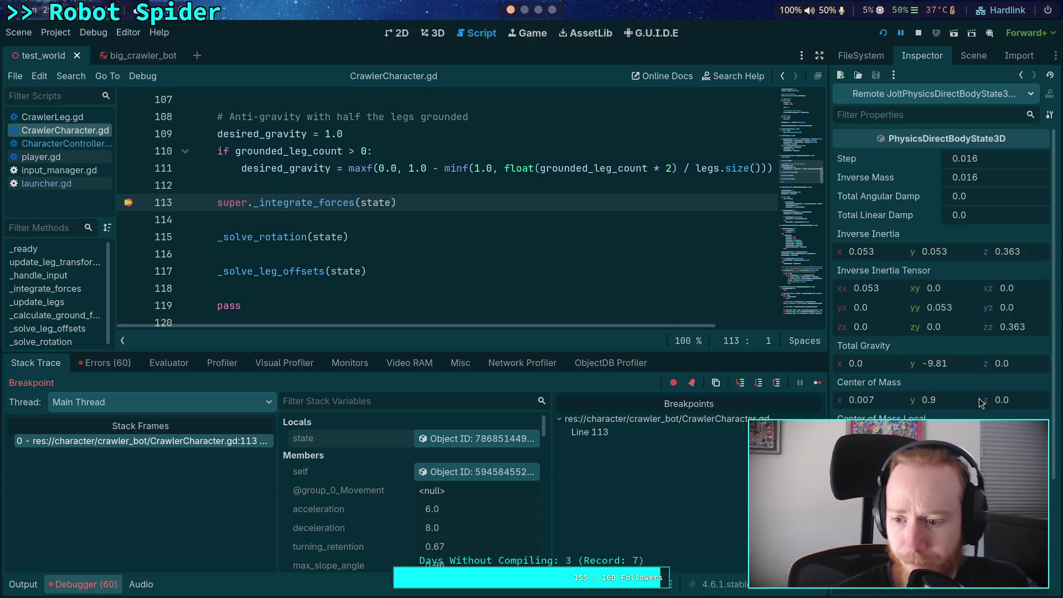
{"action": "scroll", "coordinate": [979, 398], "scroll_direction": "down", "scroll_amount": 5}
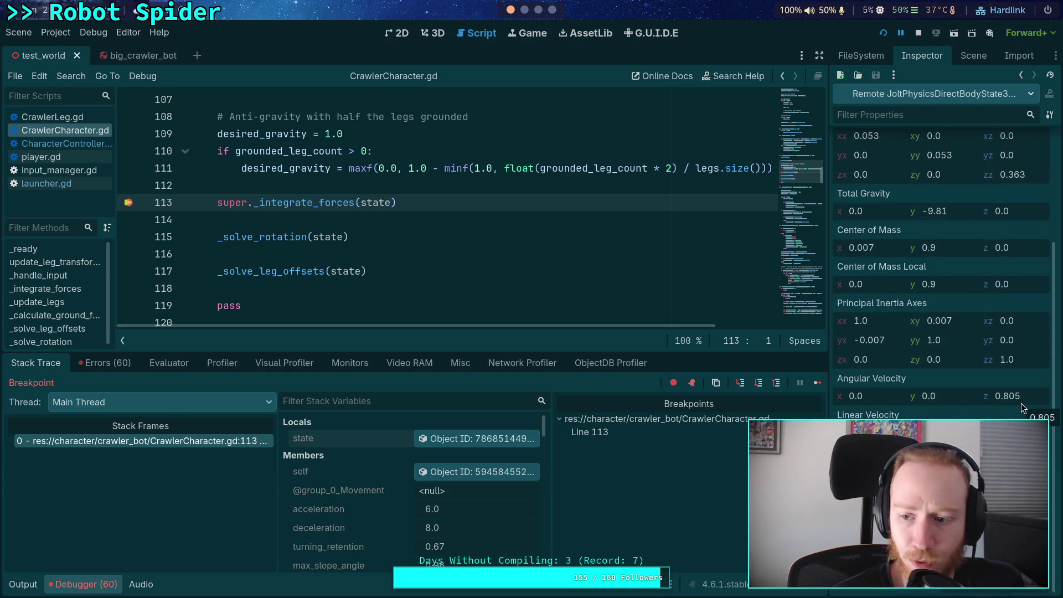
{"action": "left_click", "coordinate": [759, 388]}
{"action": "left_click", "coordinate": [762, 390]}
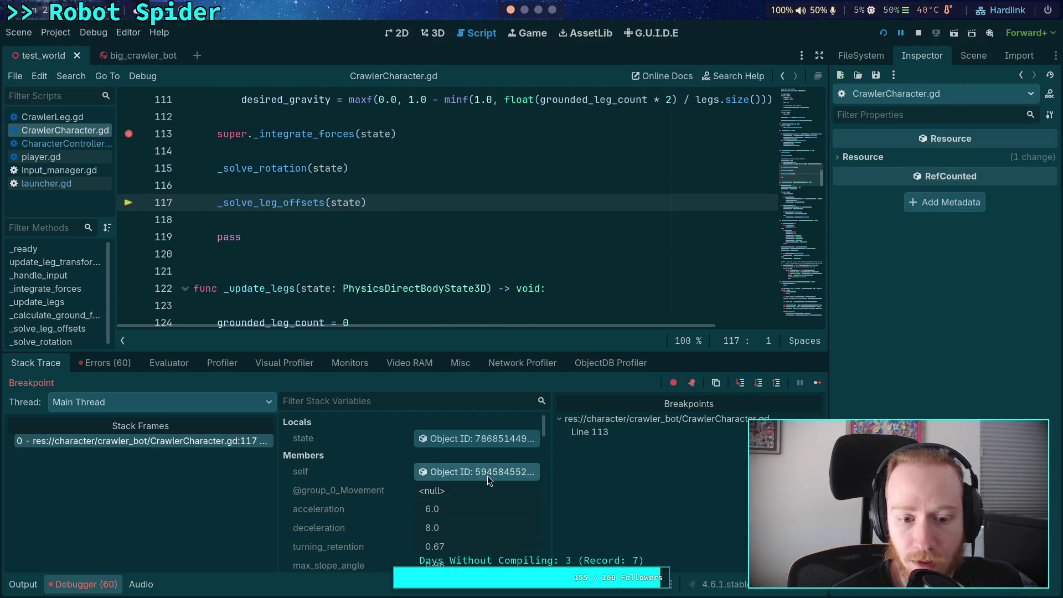
{"action": "left_click", "coordinate": [490, 439]}
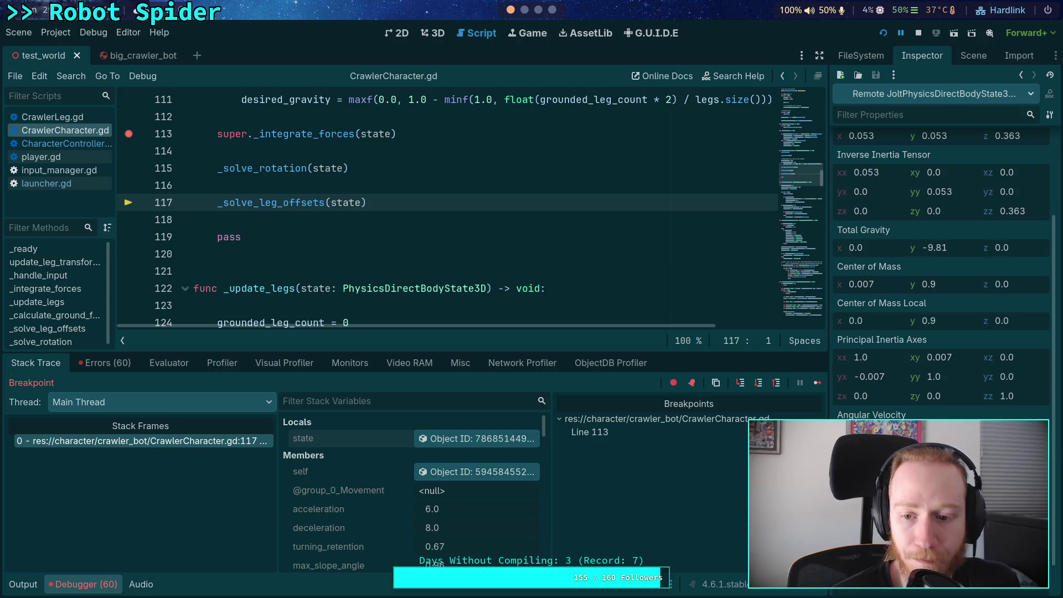
{"action": "left_click", "coordinate": [759, 385]}
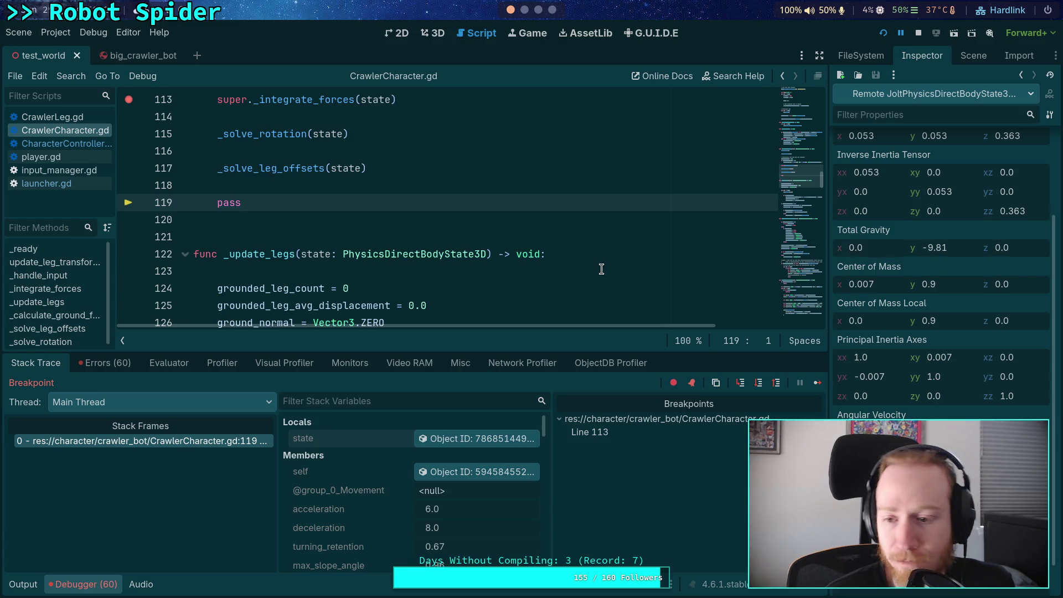
{"action": "scroll", "coordinate": [456, 237], "scroll_direction": "down", "scroll_amount": 1}
{"action": "scroll", "coordinate": [466, 242], "scroll_direction": "up", "scroll_amount": 2}
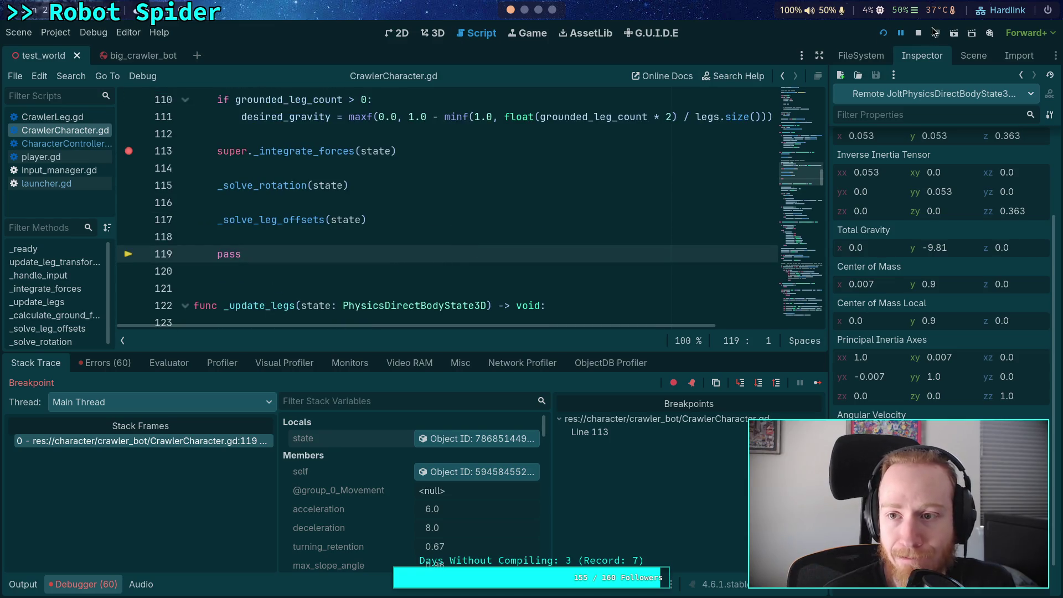
{"action": "left_click", "coordinate": [920, 33]}
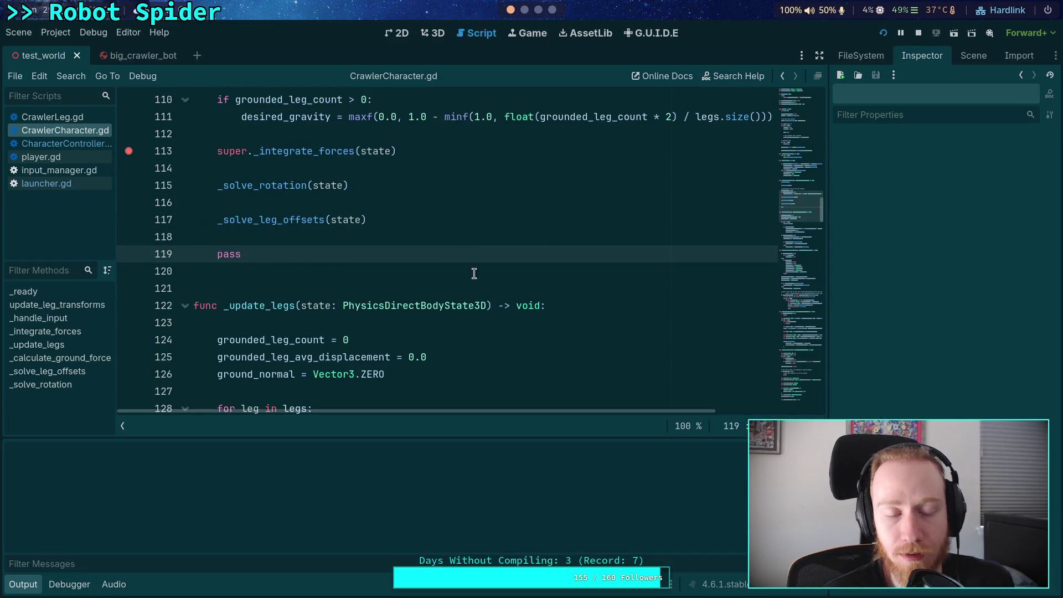
Step: Run the game with F5, remove the line 113 breakpoint, and advance three physics ticks
{"action": "key", "text": "F5"}
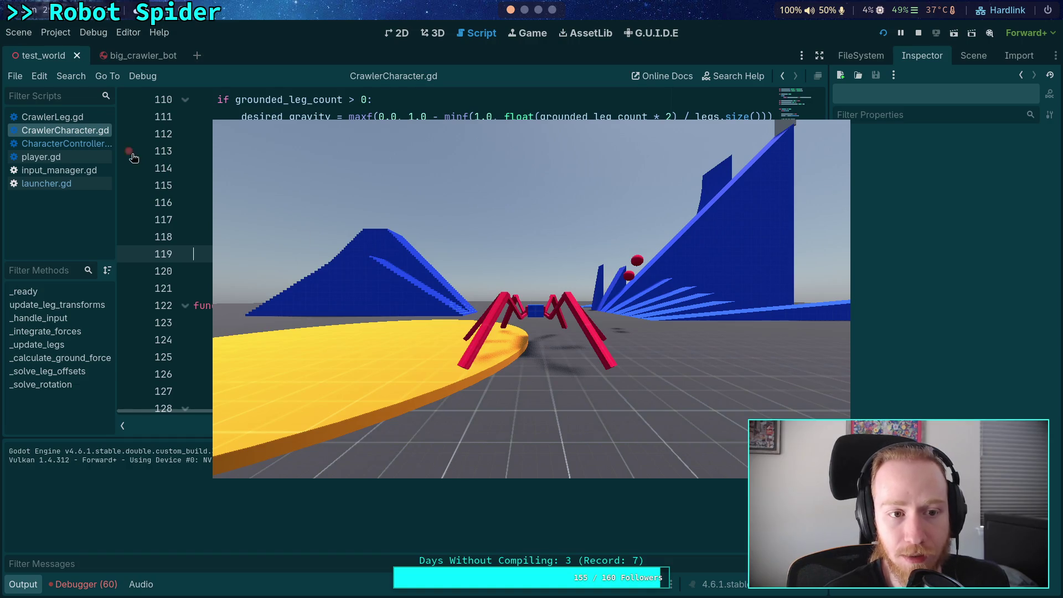
{"action": "left_click", "coordinate": [515, 275]}
{"action": "key", "text": "period"}
{"action": "key", "text": "period"}
{"action": "key", "text": "period"}
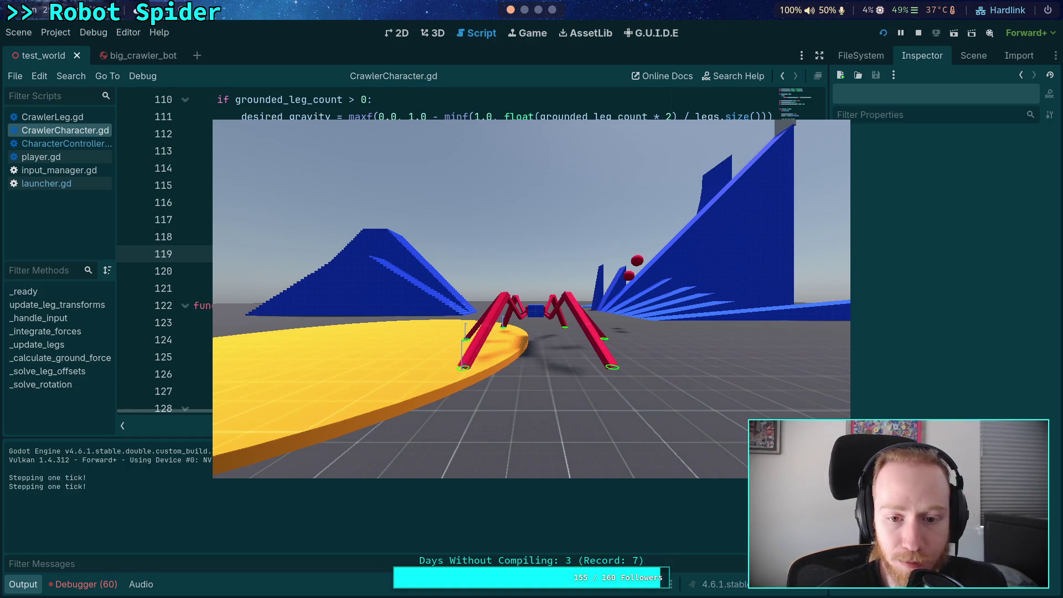
{"action": "key", "text": "period"}
{"action": "key", "text": "period"}
{"action": "key", "text": "period"}
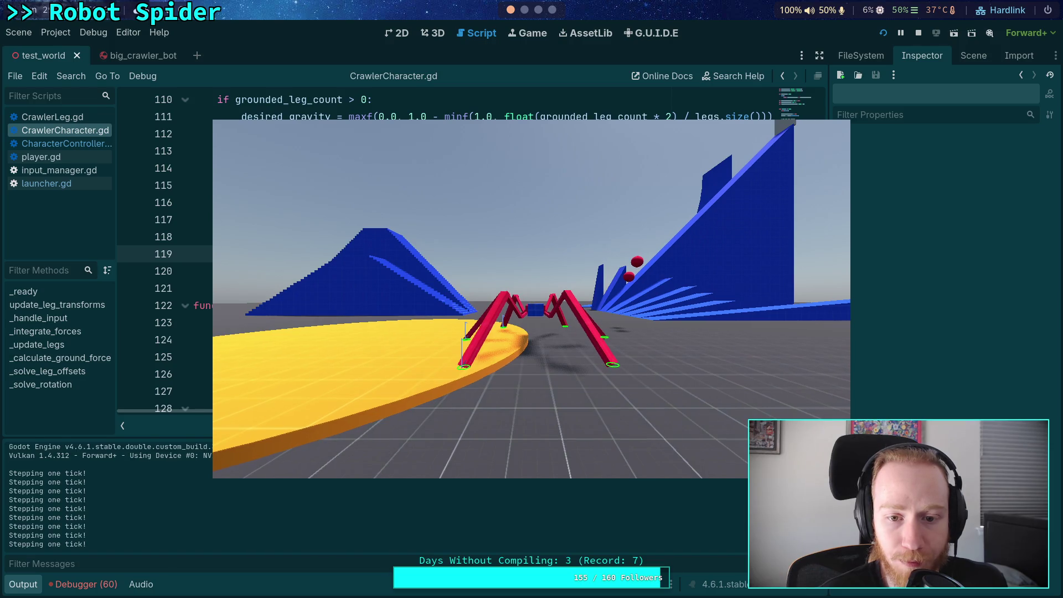
{"action": "key", "text": "period"}
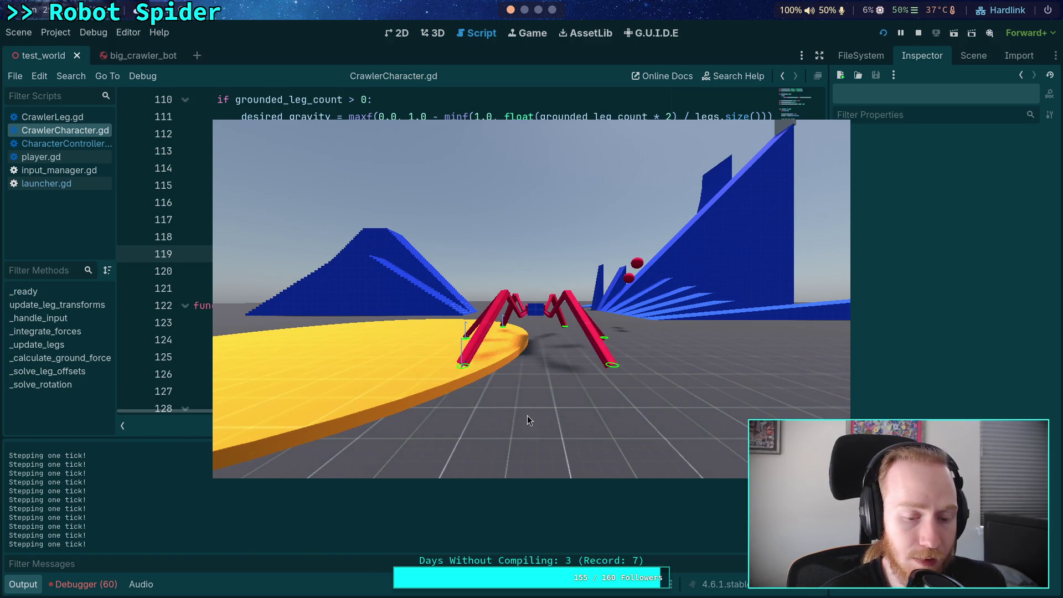
Step: Scroll to _solve_leg_offsets and set a breakpoint on its line 183
{"action": "key", "text": "alt+Tab"}
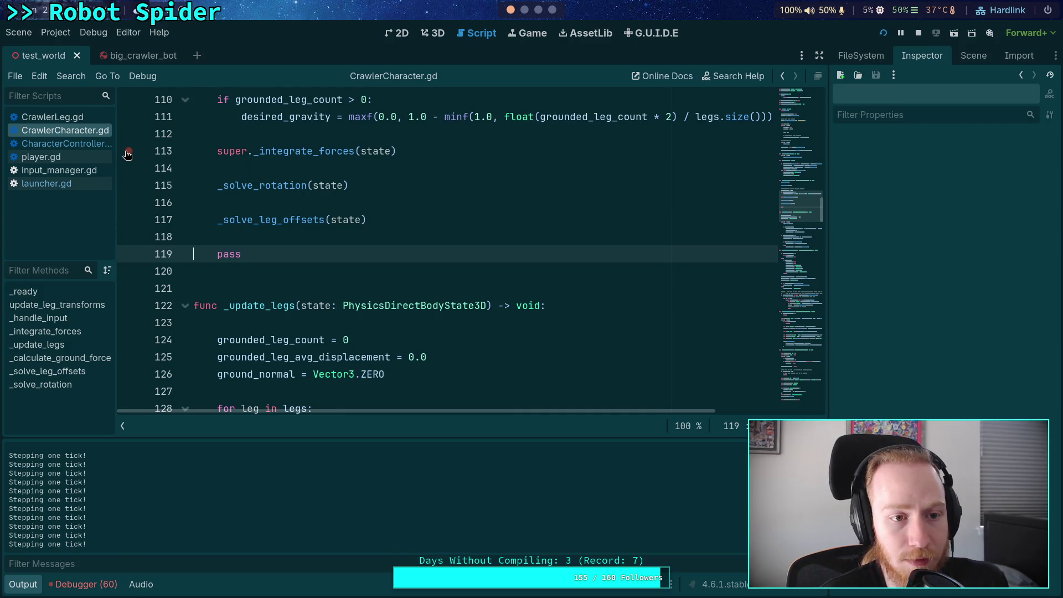
{"action": "scroll", "coordinate": [332, 216], "scroll_direction": "down", "scroll_amount": 7}
{"action": "scroll", "coordinate": [227, 200], "scroll_direction": "up", "scroll_amount": 10}
{"action": "scroll", "coordinate": [352, 252], "scroll_direction": "down", "scroll_amount": 13}
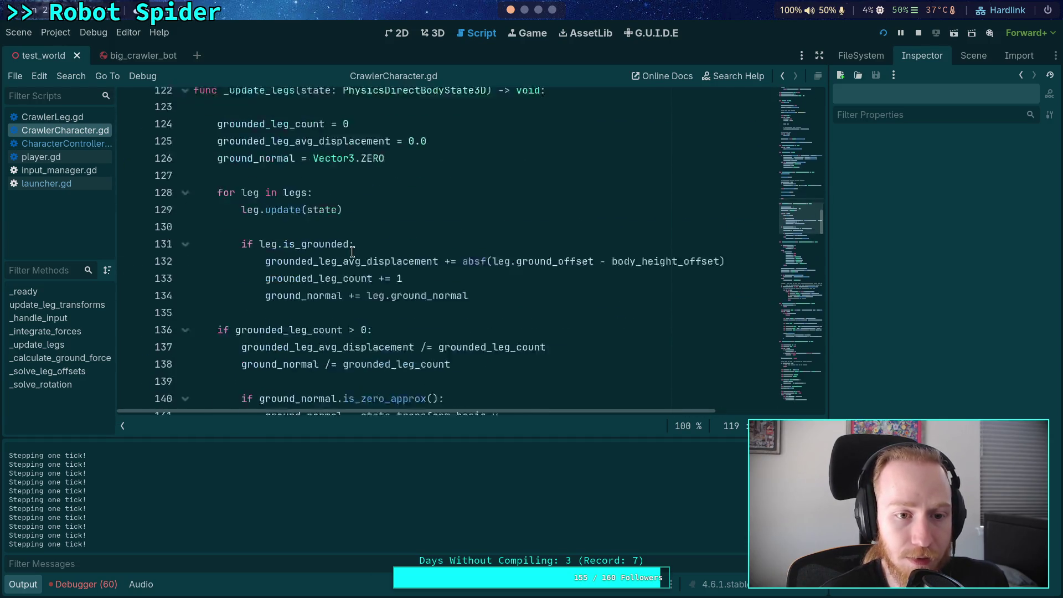
{"action": "scroll", "coordinate": [292, 250], "scroll_direction": "down", "scroll_amount": 13}
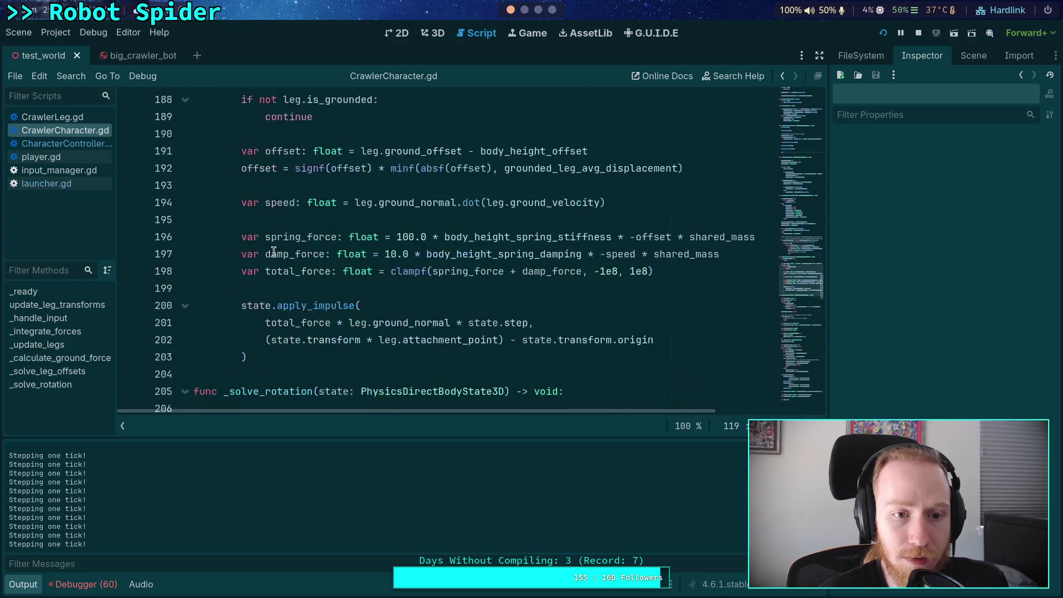
{"action": "left_click", "coordinate": [131, 173]}
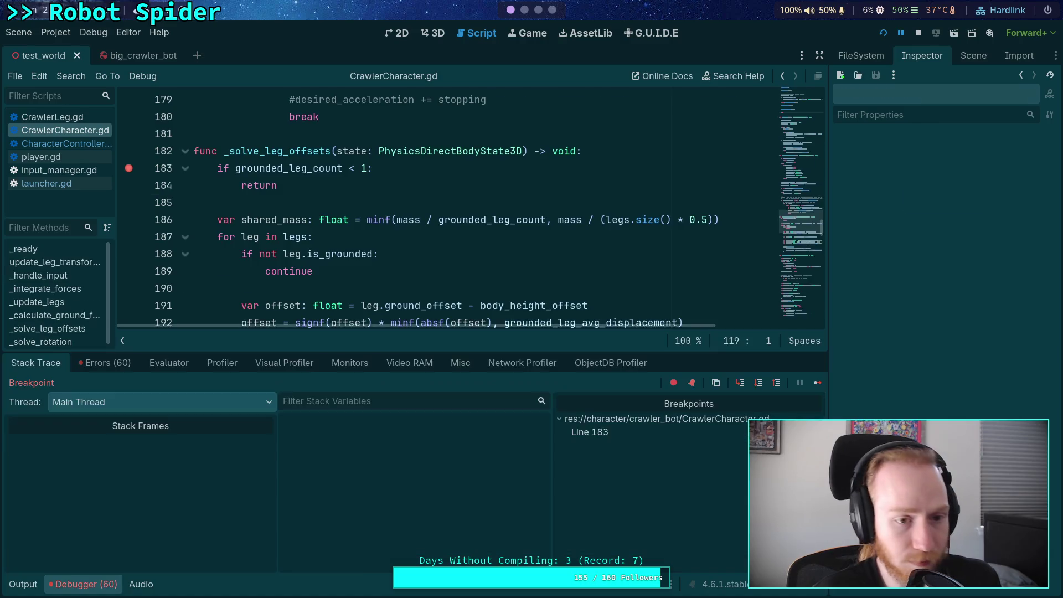
Step: Show the paused state object's properties, then expand the six-entry legs array in Stack Variables
{"action": "left_click", "coordinate": [490, 440]}
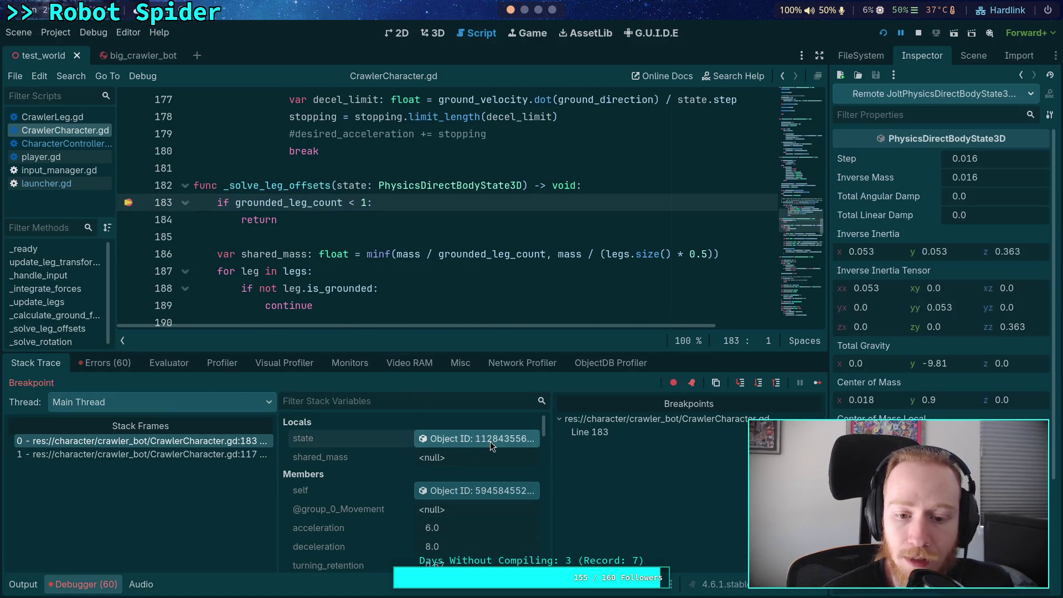
{"action": "scroll", "coordinate": [1006, 410], "scroll_direction": "down", "scroll_amount": 5}
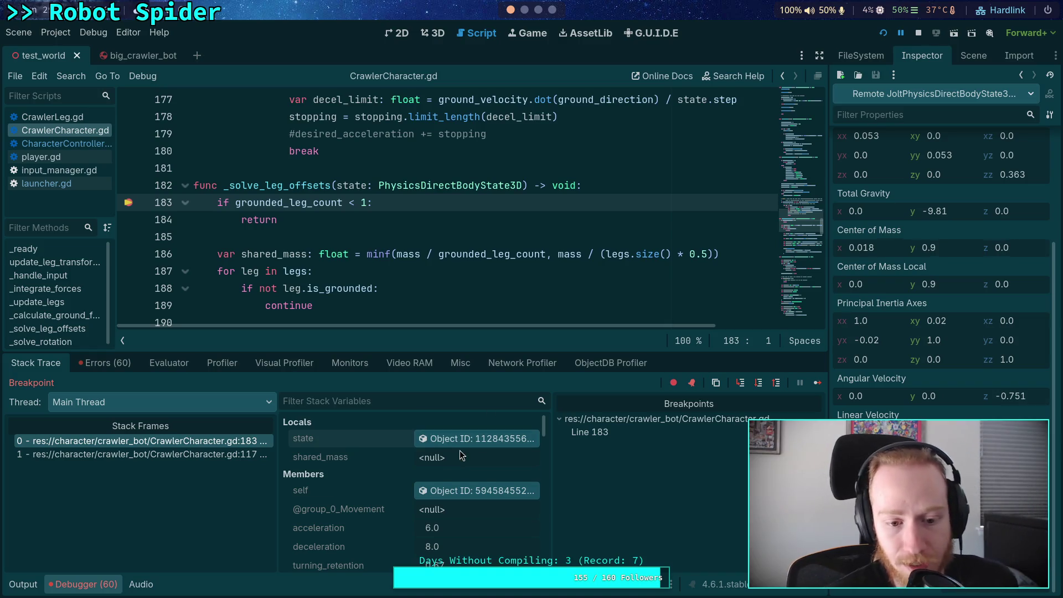
{"action": "scroll", "coordinate": [434, 456], "scroll_direction": "down", "scroll_amount": 10}
{"action": "scroll", "coordinate": [441, 459], "scroll_direction": "down", "scroll_amount": 10}
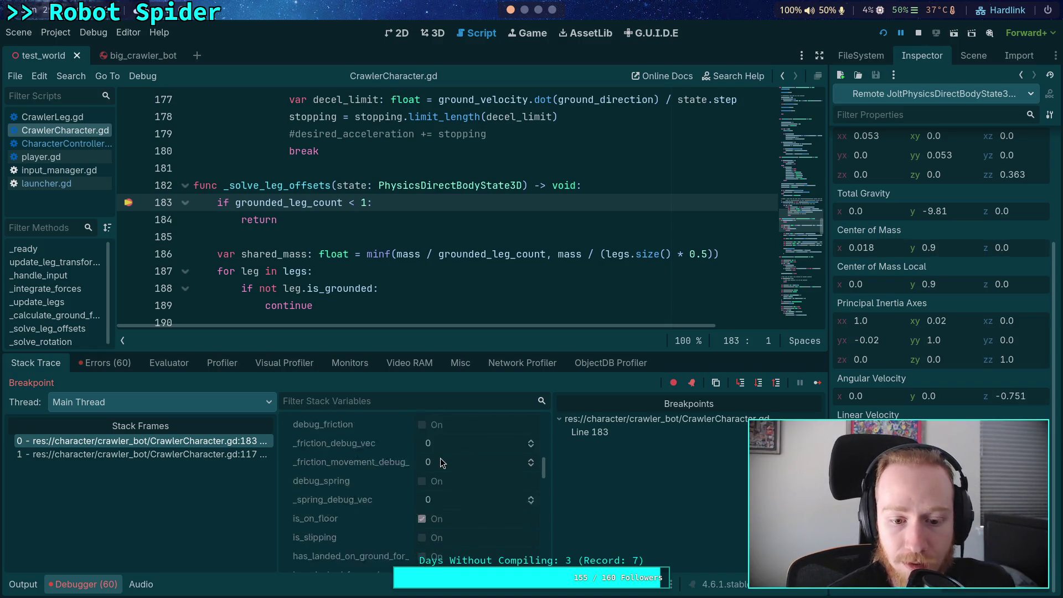
{"action": "scroll", "coordinate": [439, 461], "scroll_direction": "down", "scroll_amount": 8}
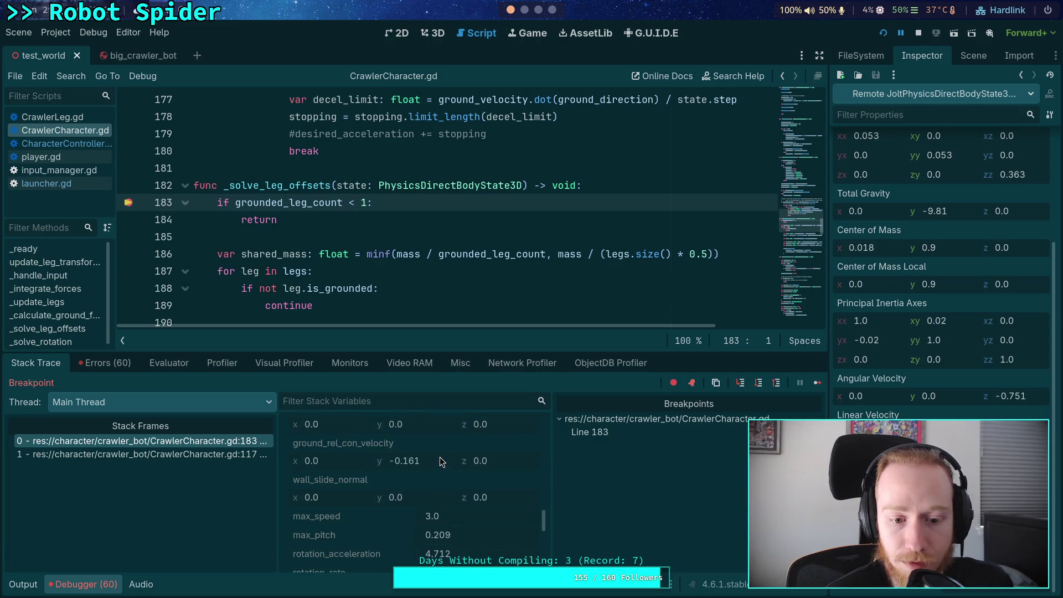
{"action": "left_click", "coordinate": [467, 507]}
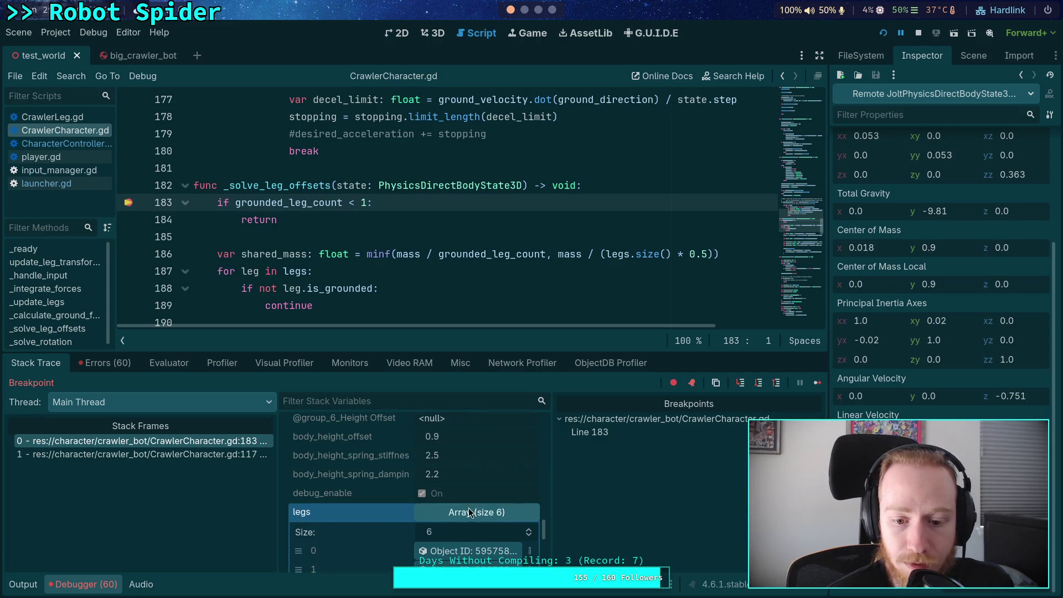
Step: Inspect legs 0 and 1, scrolling through their grounding, step target and transform properties
{"action": "scroll", "coordinate": [468, 508], "scroll_direction": "down", "scroll_amount": 1}
{"action": "left_click", "coordinate": [482, 515]}
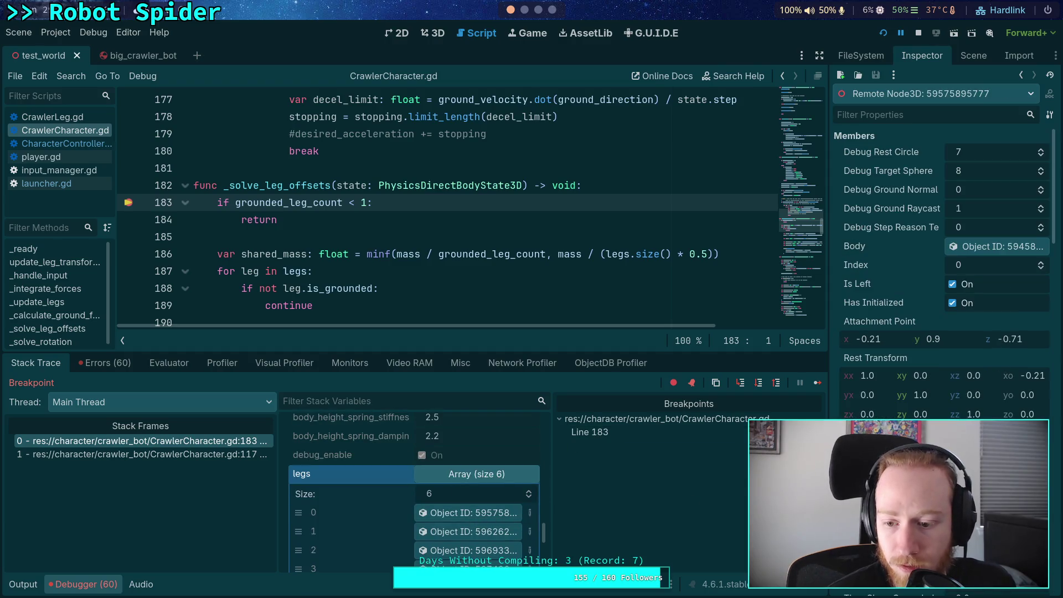
{"action": "scroll", "coordinate": [941, 266], "scroll_direction": "down", "scroll_amount": 5}
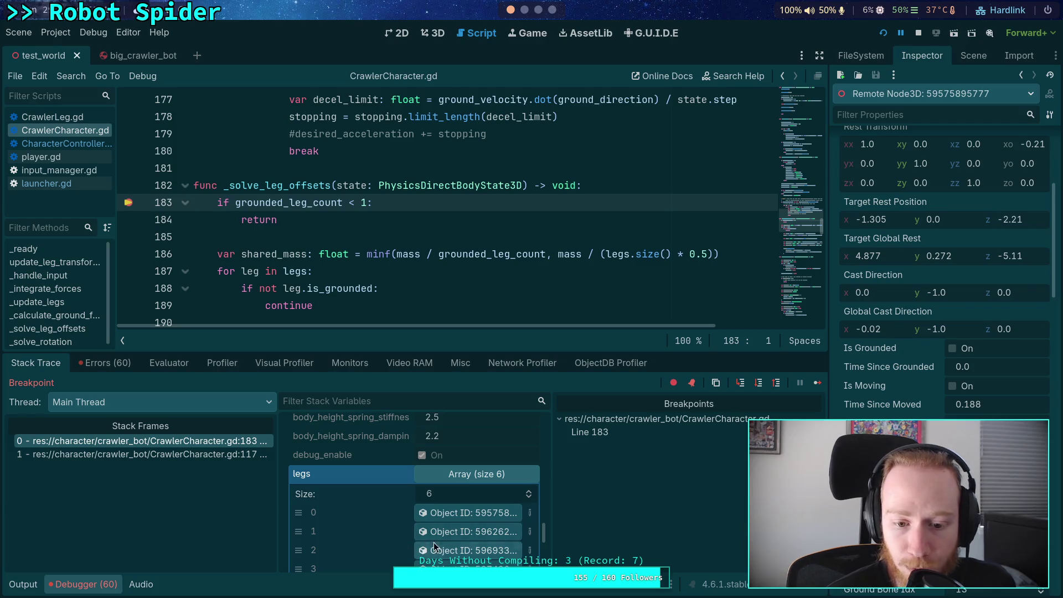
{"action": "left_click", "coordinate": [453, 533]}
{"action": "scroll", "coordinate": [941, 265], "scroll_direction": "down", "scroll_amount": 10}
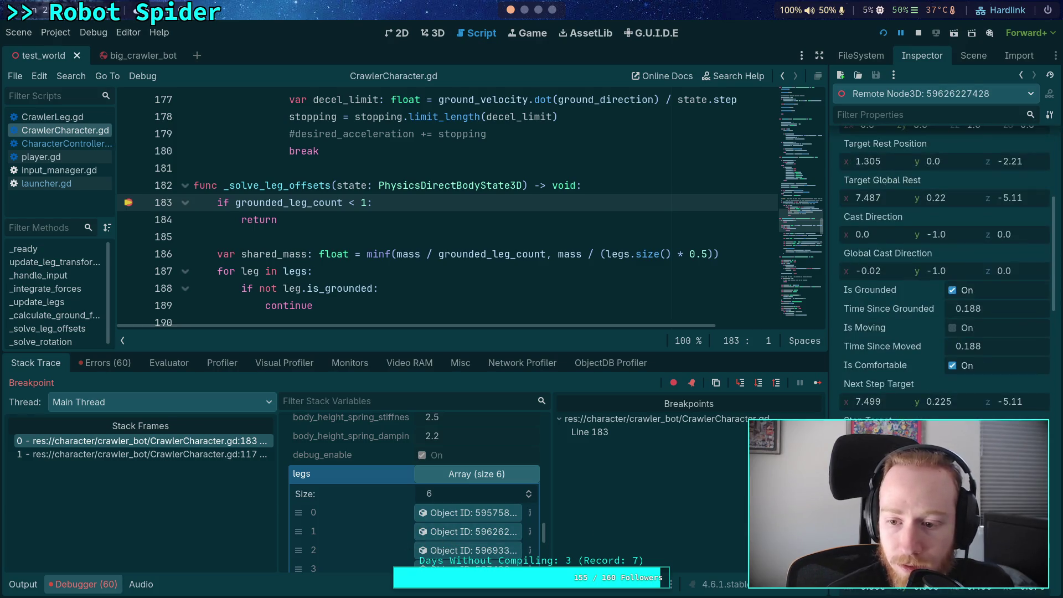
{"action": "scroll", "coordinate": [941, 265], "scroll_direction": "up", "scroll_amount": 6}
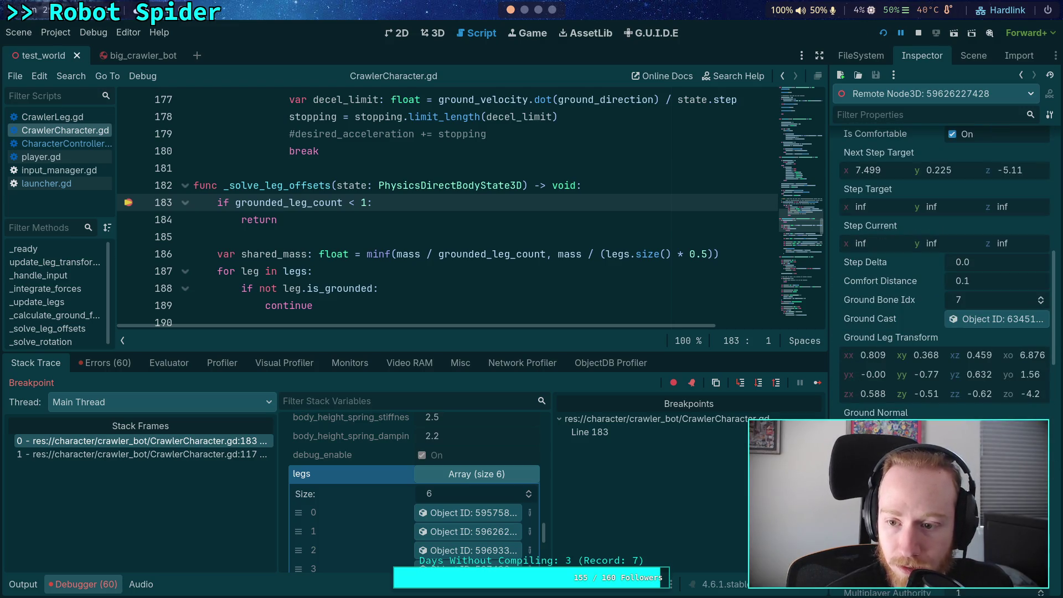
{"action": "scroll", "coordinate": [941, 265], "scroll_direction": "up", "scroll_amount": 4}
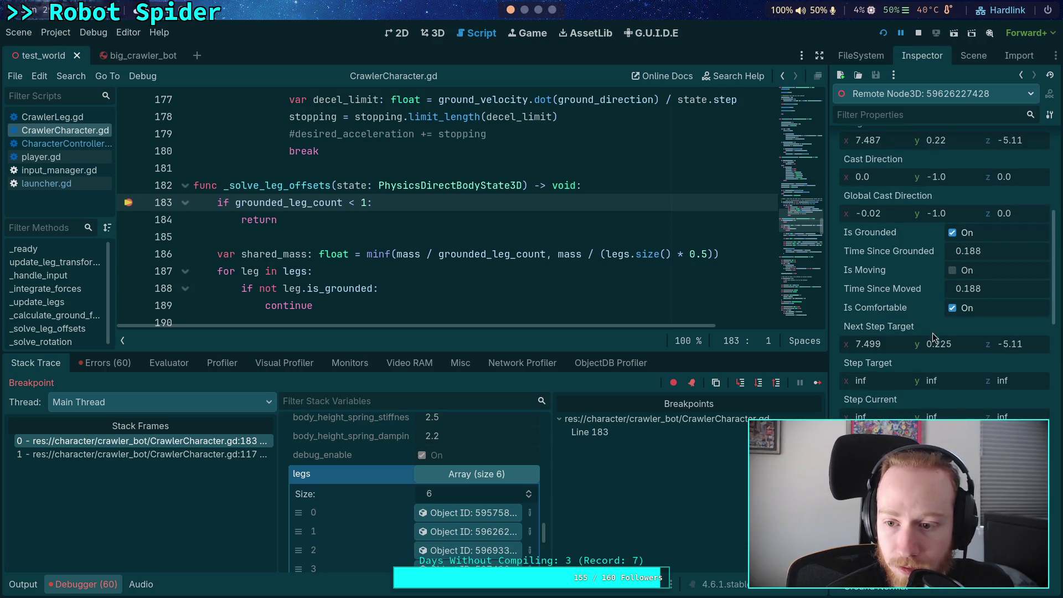
{"action": "scroll", "coordinate": [939, 403], "scroll_direction": "down", "scroll_amount": 1}
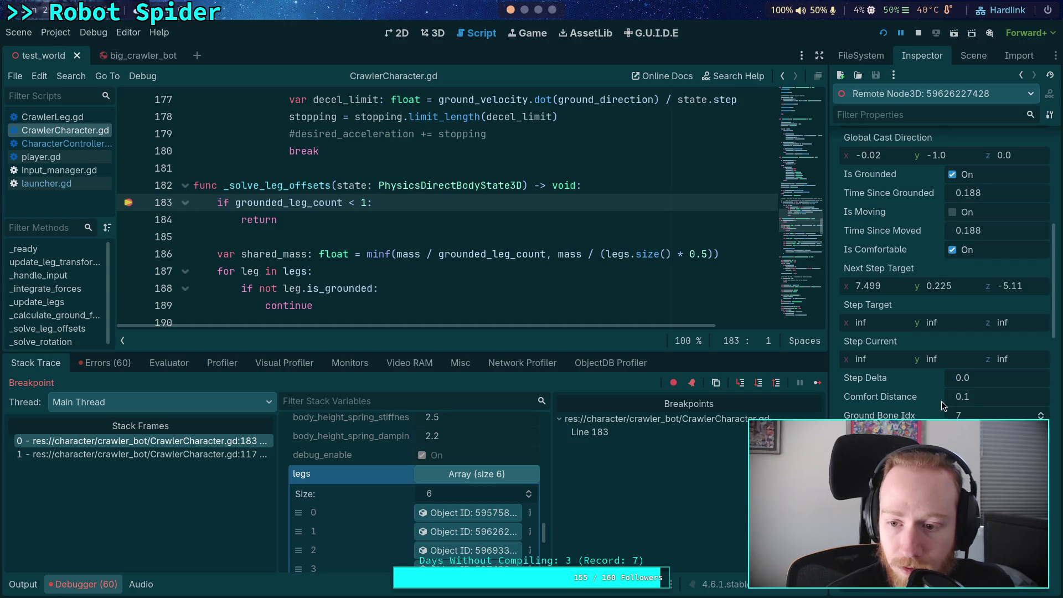
{"action": "scroll", "coordinate": [925, 401], "scroll_direction": "up", "scroll_amount": 1}
{"action": "scroll", "coordinate": [901, 383], "scroll_direction": "down", "scroll_amount": 2}
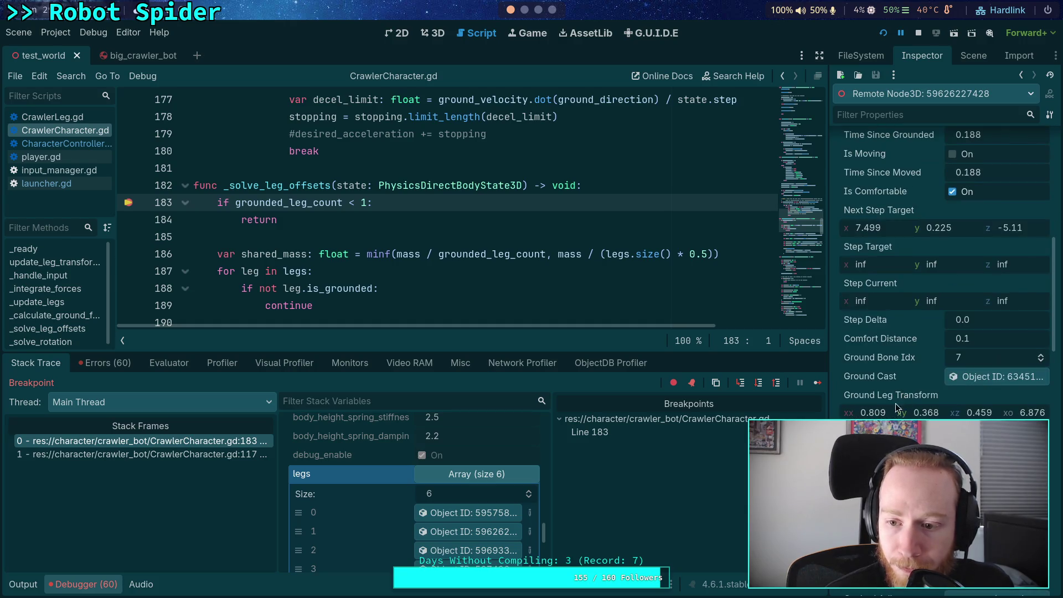
{"action": "scroll", "coordinate": [902, 383], "scroll_direction": "down", "scroll_amount": 1}
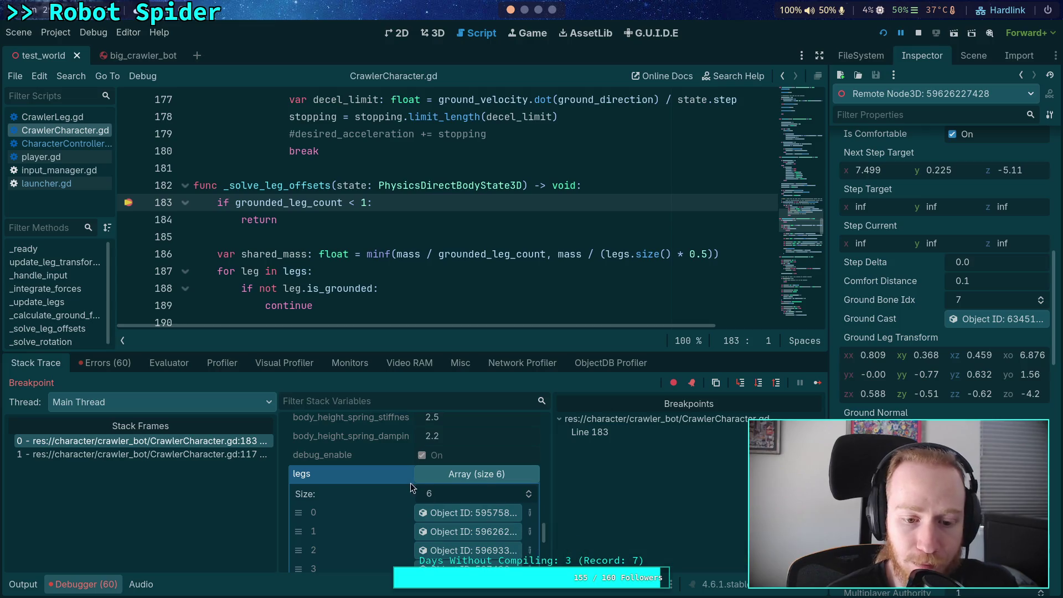
{"action": "scroll", "coordinate": [471, 507], "scroll_direction": "down", "scroll_amount": 2}
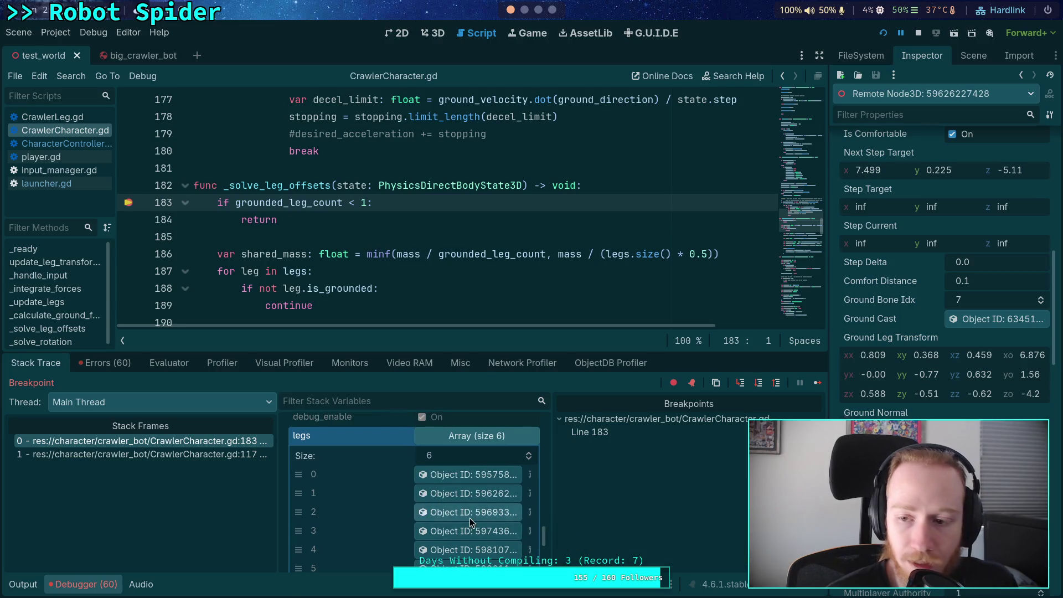
Step: Inspect the live properties of legs 2 and 3
{"action": "left_click", "coordinate": [469, 518]}
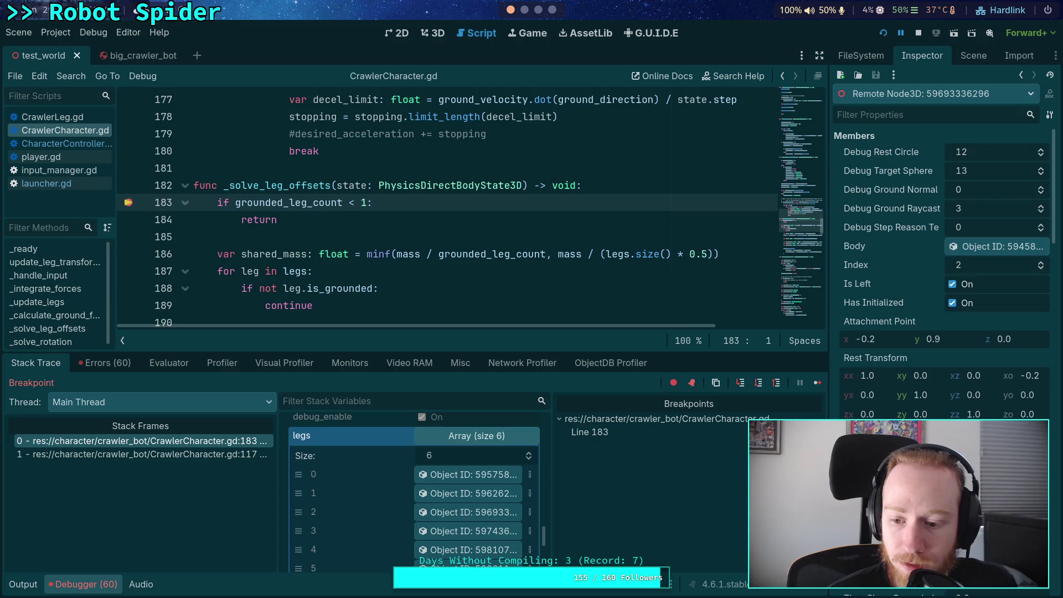
{"action": "left_click", "coordinate": [470, 530]}
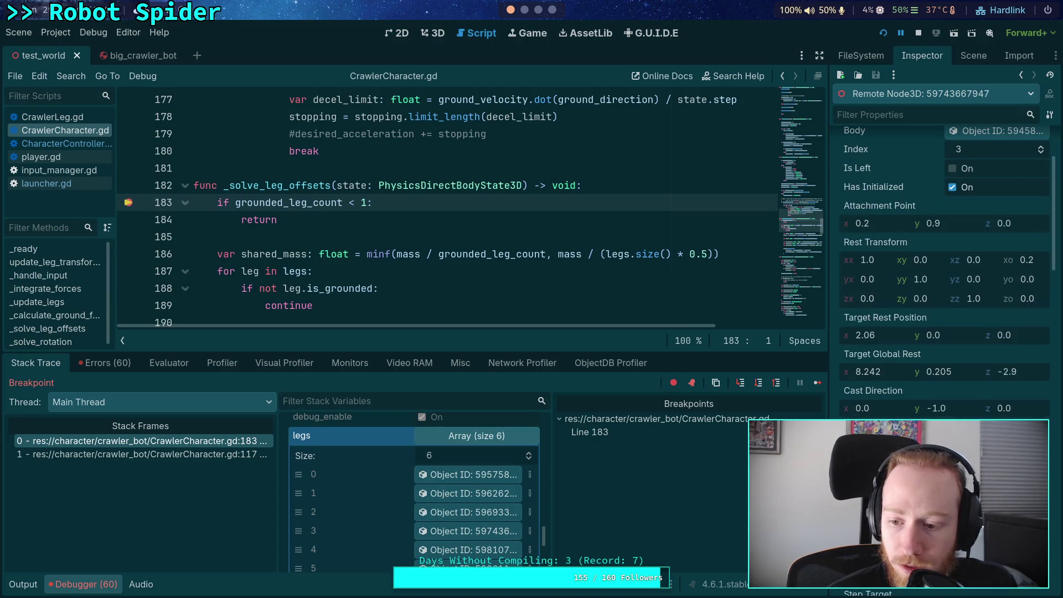
{"action": "scroll", "coordinate": [941, 266], "scroll_direction": "down", "scroll_amount": 4}
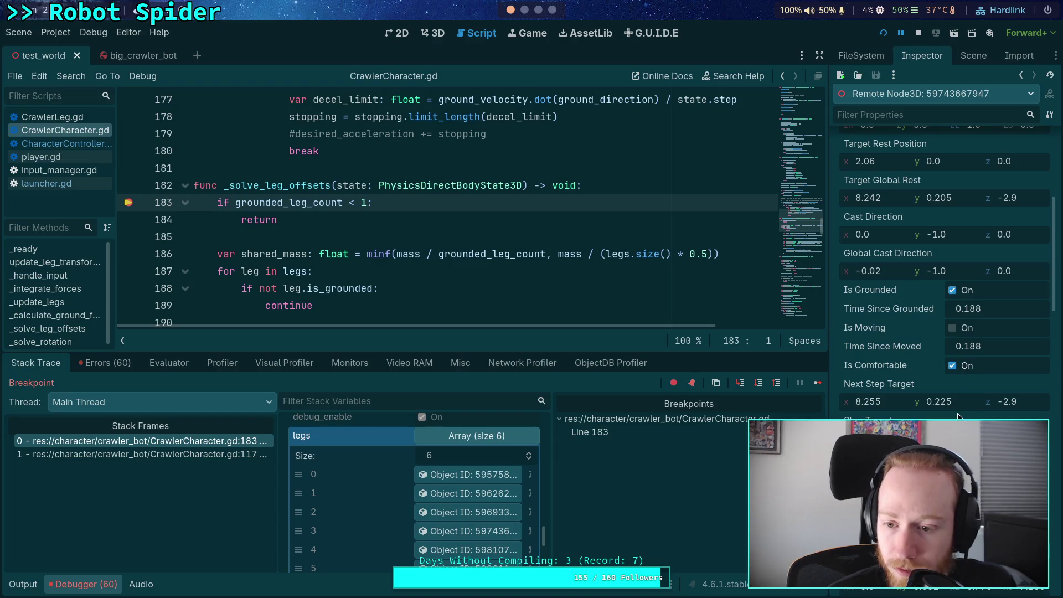
{"action": "scroll", "coordinate": [946, 277], "scroll_direction": "down", "scroll_amount": 5}
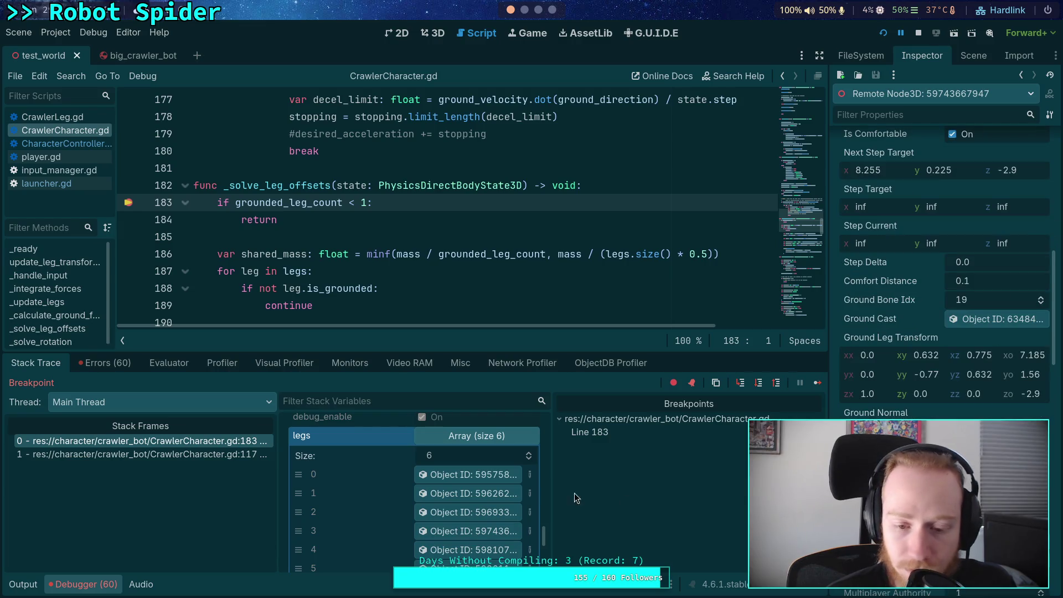
{"action": "scroll", "coordinate": [440, 540], "scroll_direction": "down", "scroll_amount": 1}
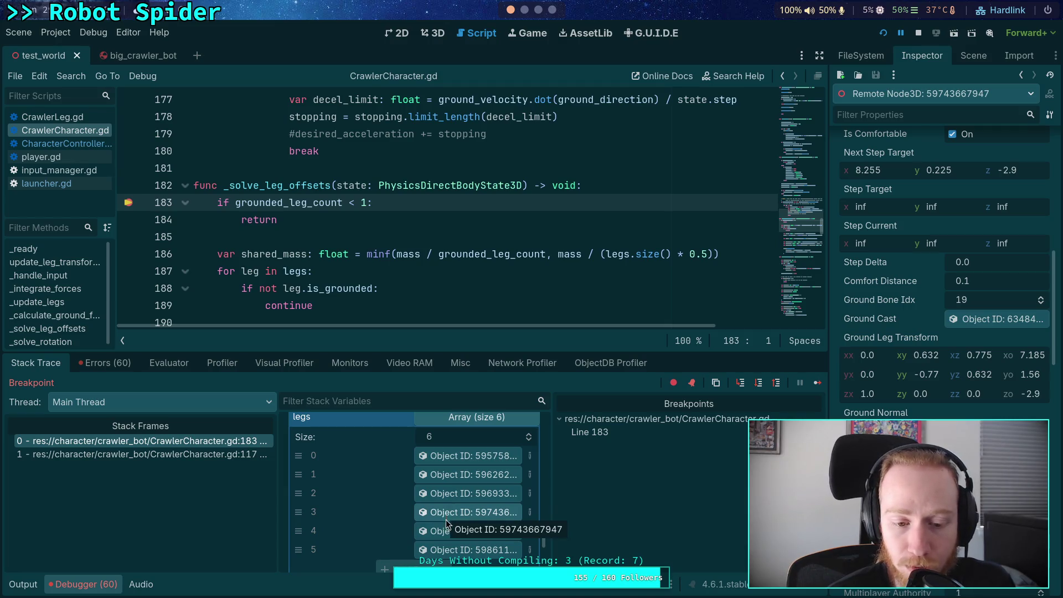
Step: Inspect legs 4 and 5, then return to the physics body state (angular velocity z -0.751)
{"action": "left_click", "coordinate": [447, 530]}
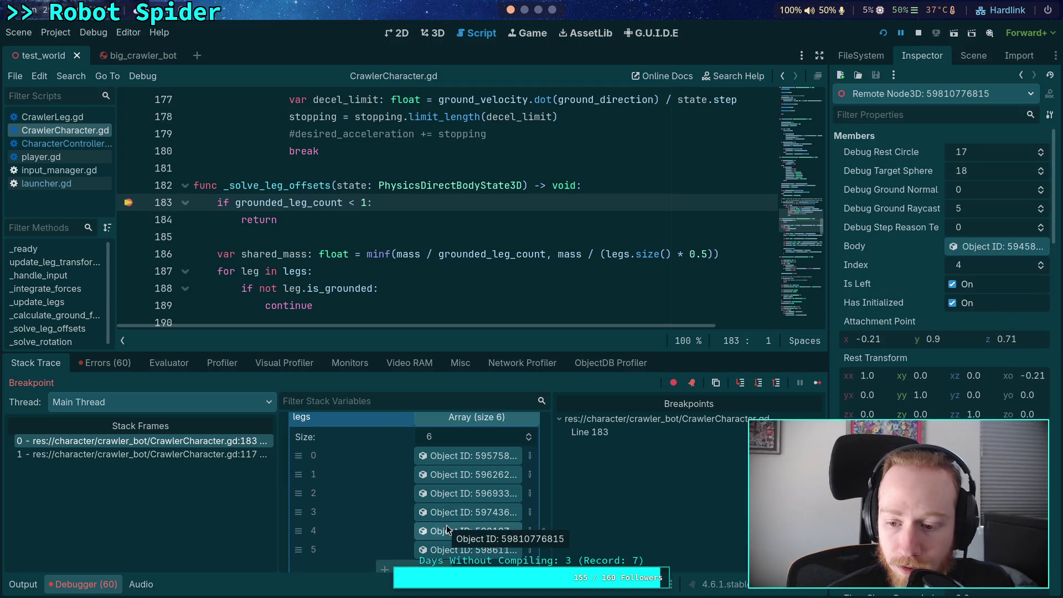
{"action": "left_click", "coordinate": [454, 545]}
{"action": "scroll", "coordinate": [942, 360], "scroll_direction": "down", "scroll_amount": 5}
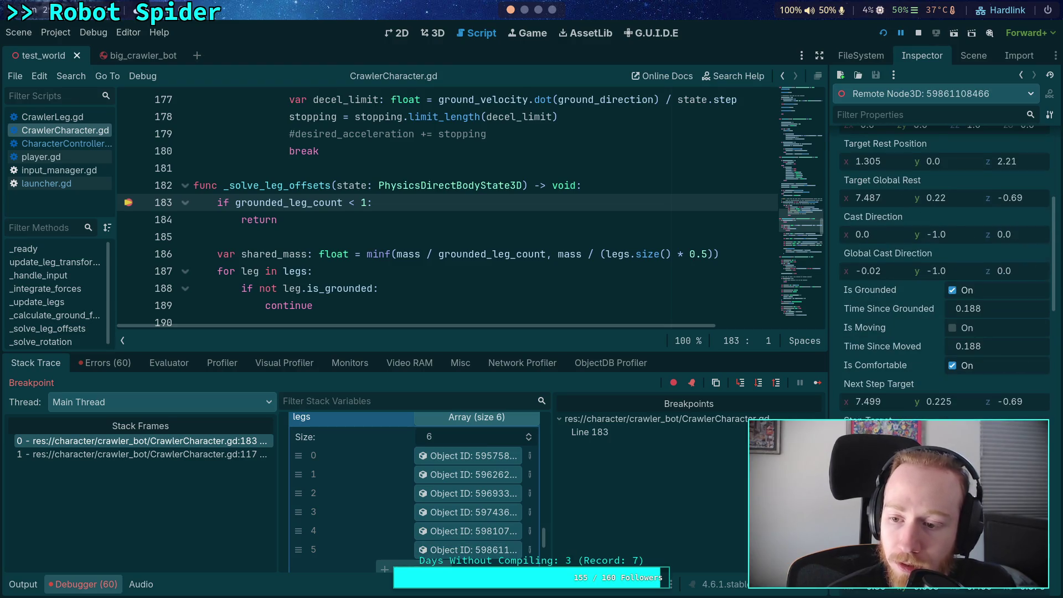
{"action": "scroll", "coordinate": [942, 276], "scroll_direction": "down", "scroll_amount": 3}
{"action": "scroll", "coordinate": [941, 276], "scroll_direction": "down", "scroll_amount": 2}
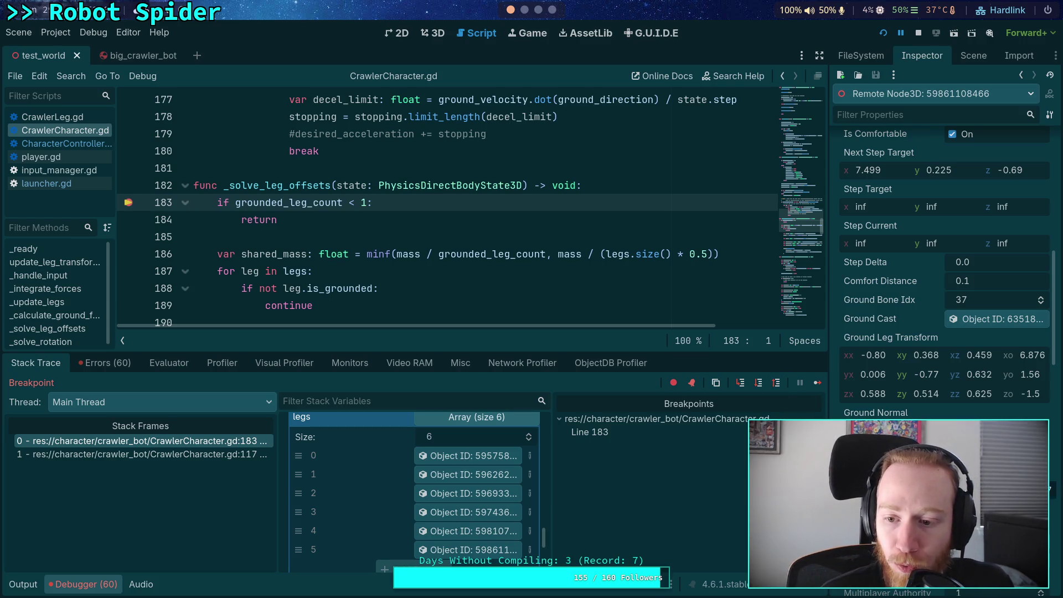
{"action": "scroll", "coordinate": [443, 487], "scroll_direction": "up", "scroll_amount": 6}
{"action": "scroll", "coordinate": [447, 477], "scroll_direction": "up", "scroll_amount": 8}
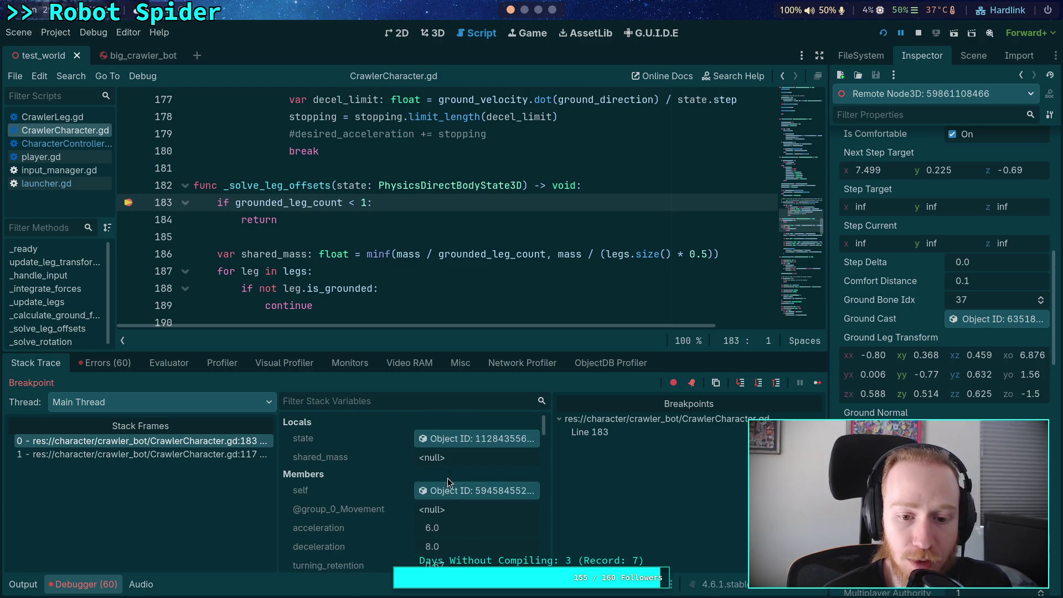
{"action": "left_click", "coordinate": [451, 443]}
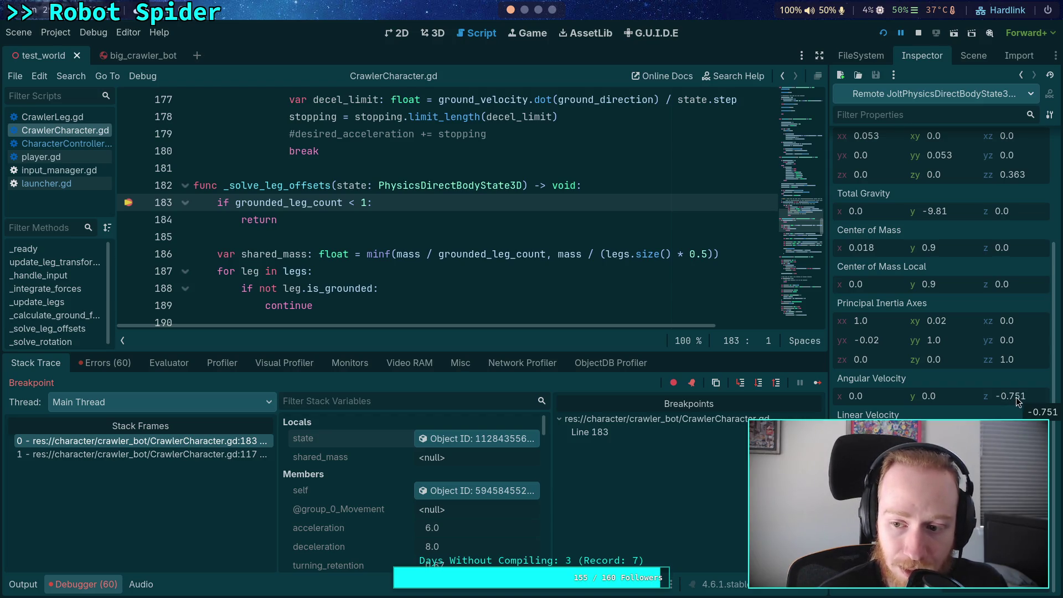
Step: Step over lines 186 and the shared_mass line to reach 187, then switch to the terminal
{"action": "scroll", "coordinate": [449, 201], "scroll_direction": "down", "scroll_amount": 1}
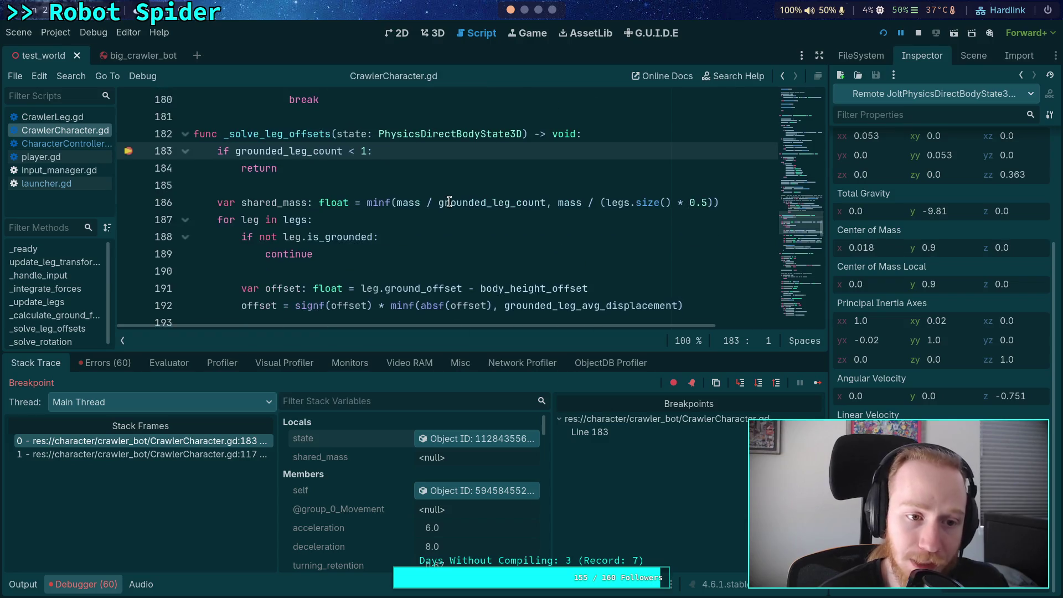
{"action": "left_click", "coordinate": [759, 383]}
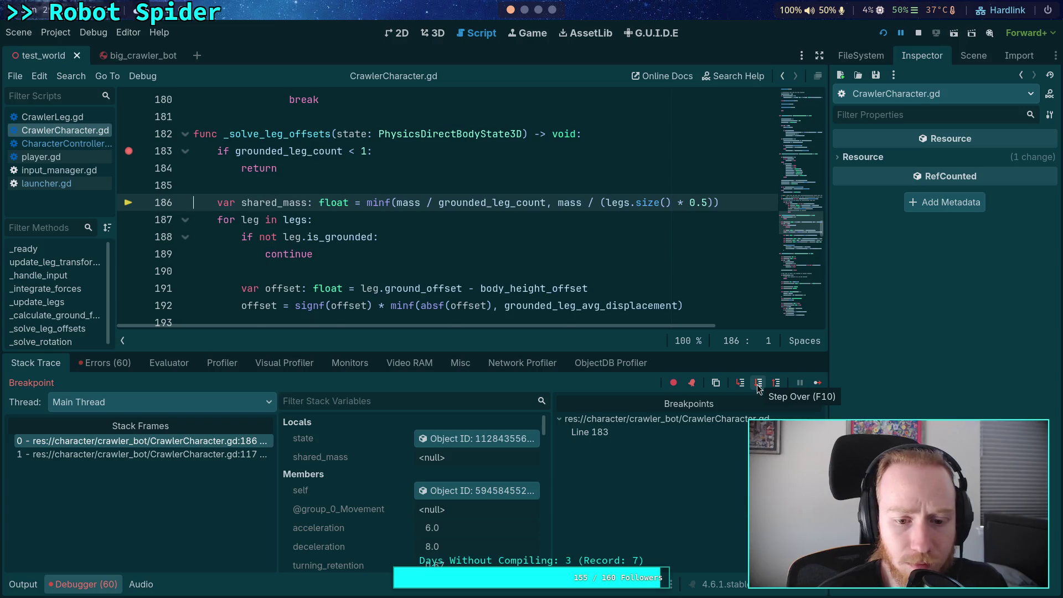
{"action": "left_click", "coordinate": [758, 385]}
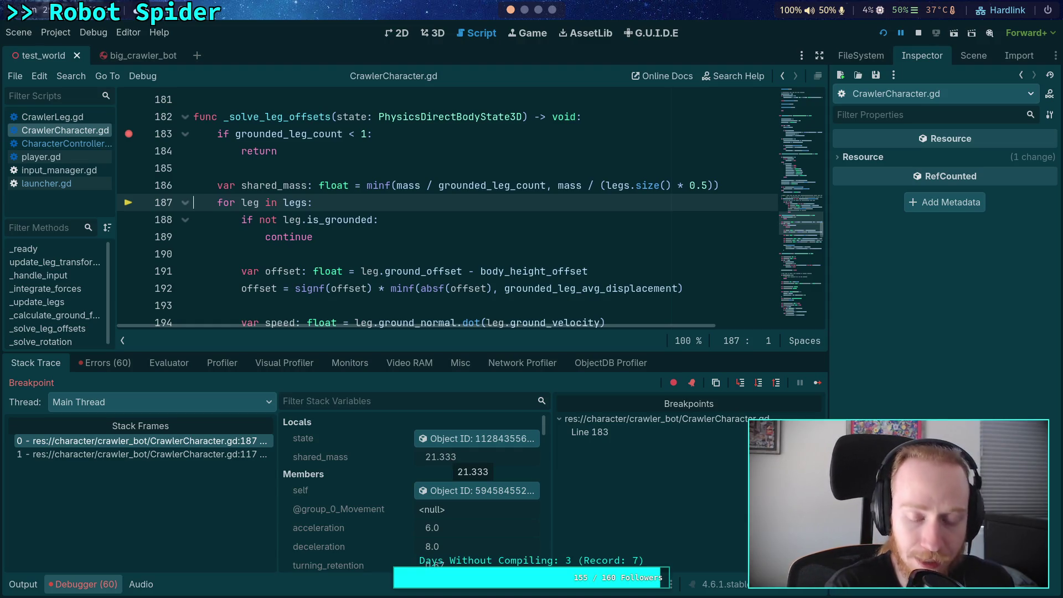
{"action": "key", "text": "super+1"}
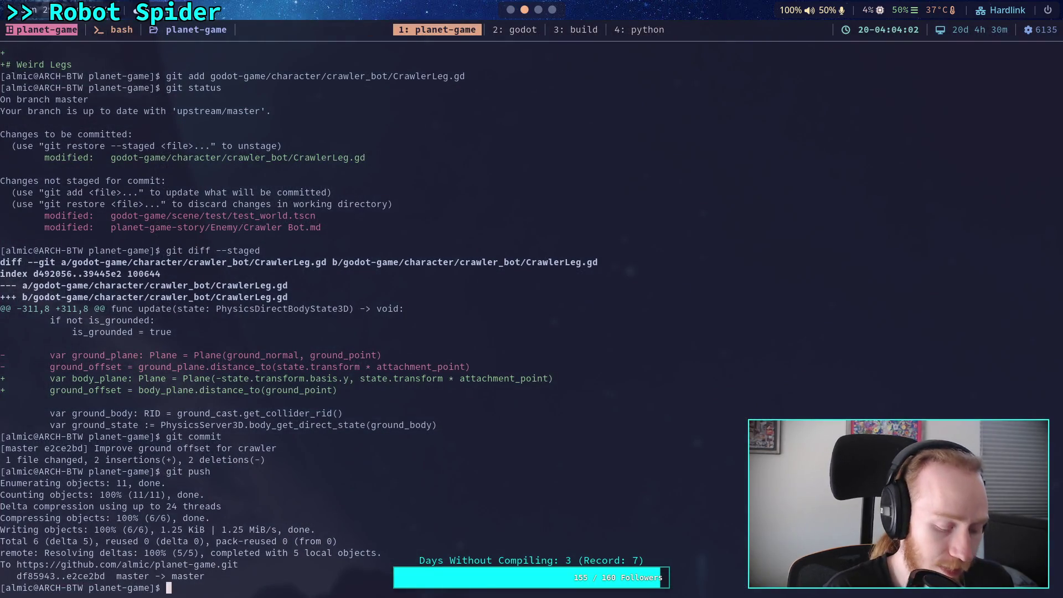
Step: Evaluate 64/3 in the Python REPL to confirm 21.333, then return to the Godot workspace
{"action": "key", "text": "super+4"}
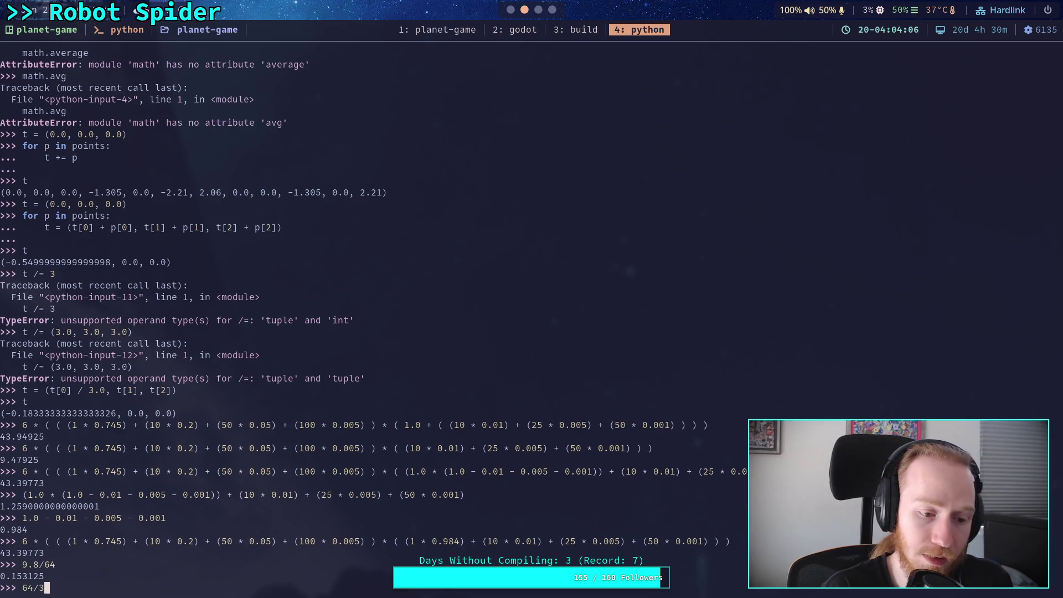
{"action": "key", "text": "Return"}
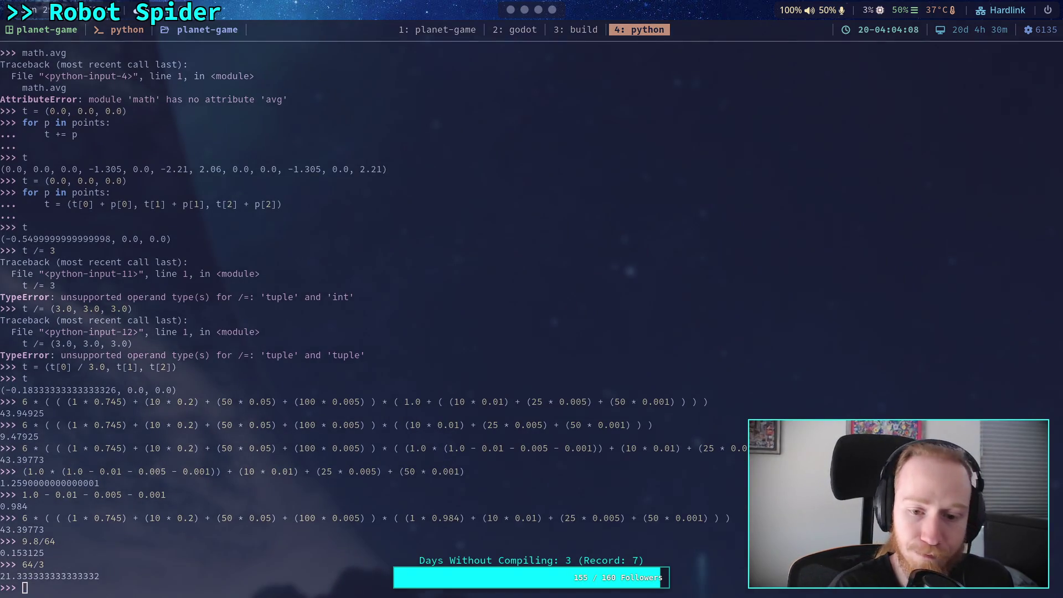
{"action": "key", "text": "super+2"}
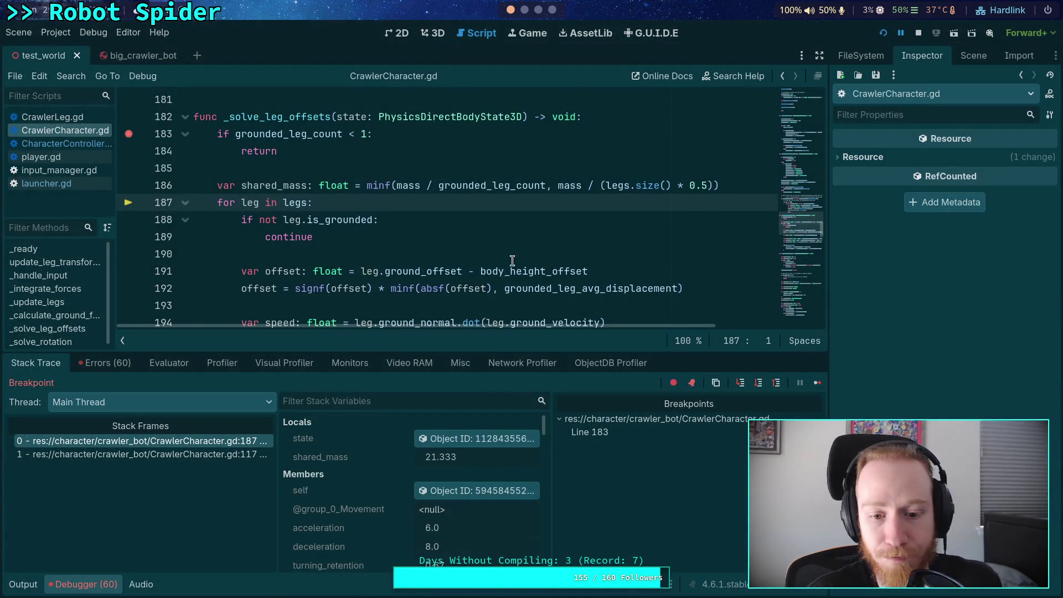
Step: Step Over through the leg loop to line 194, past the offset calculation and clamp
{"action": "left_click", "coordinate": [758, 383]}
{"action": "left_click", "coordinate": [759, 383]}
{"action": "left_click", "coordinate": [759, 383]}
{"action": "left_click", "coordinate": [759, 383]}
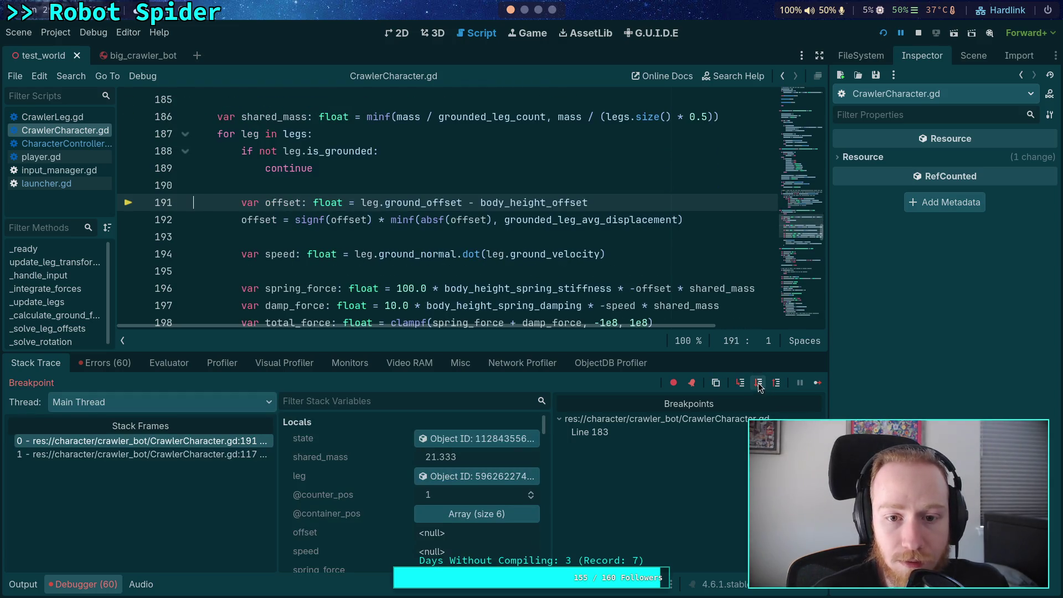
{"action": "left_click", "coordinate": [758, 383]}
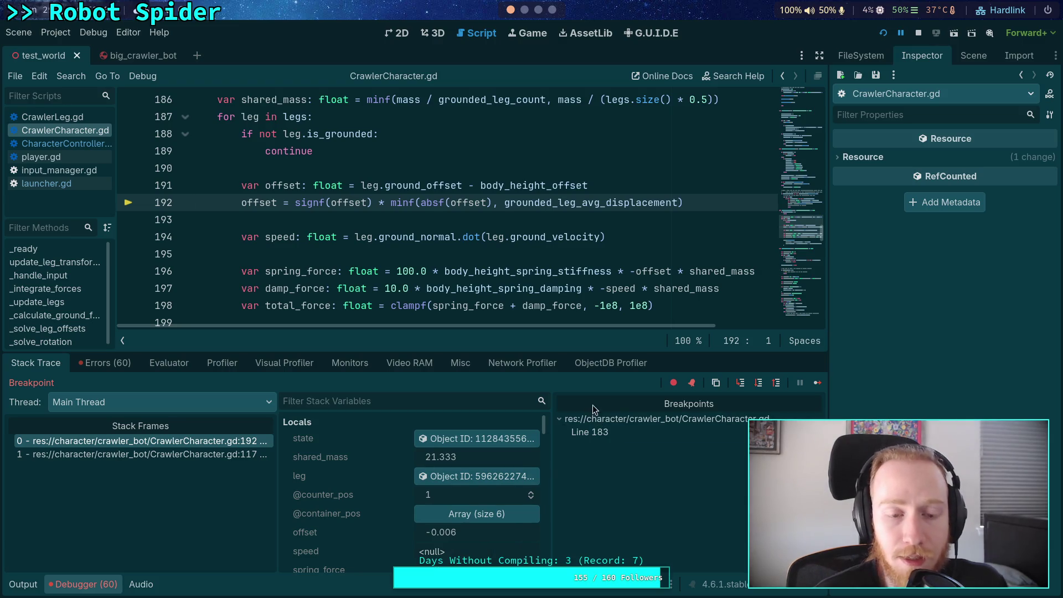
{"action": "left_click", "coordinate": [758, 382]}
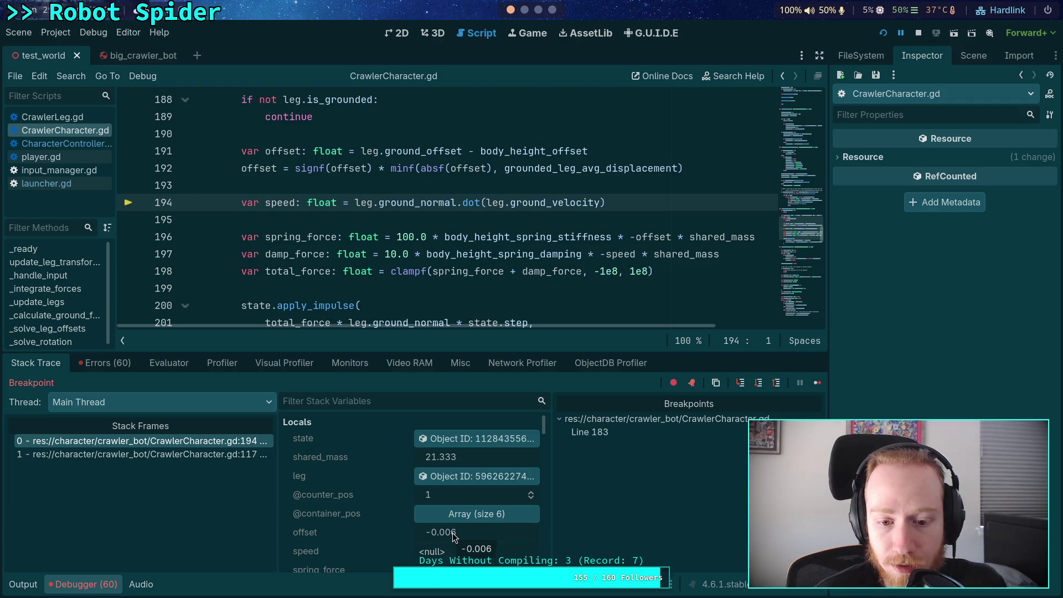
Step: Check offset, grounded_leg_count 3 and grounded_leg_avg_displacement 0.011 in the variables, collapsing the legs array
{"action": "scroll", "coordinate": [453, 532], "scroll_direction": "down", "scroll_amount": 5}
{"action": "scroll", "coordinate": [409, 473], "scroll_direction": "down", "scroll_amount": 8}
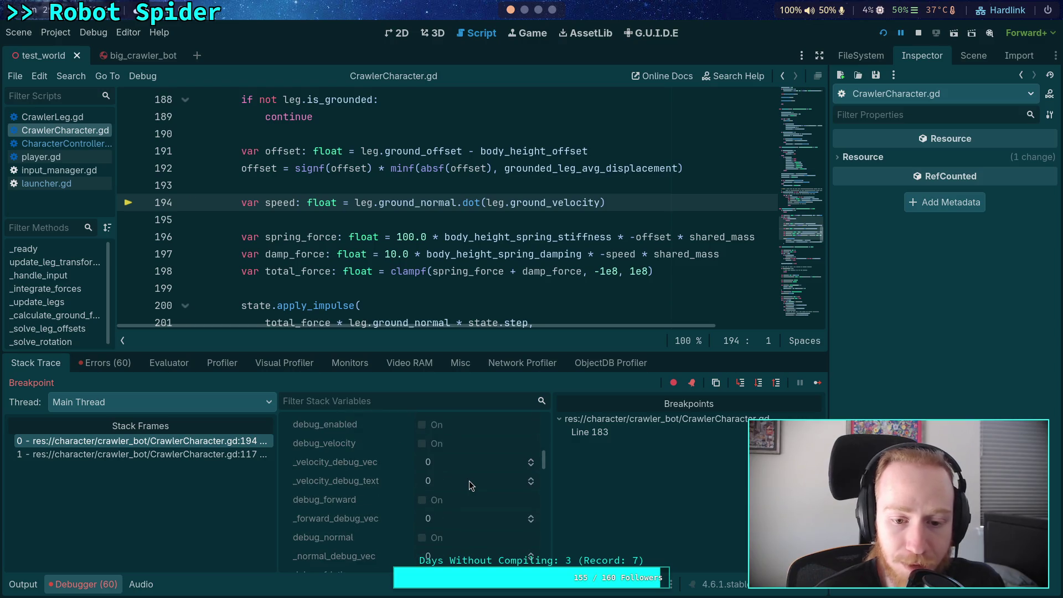
{"action": "scroll", "coordinate": [469, 481], "scroll_direction": "down", "scroll_amount": 10}
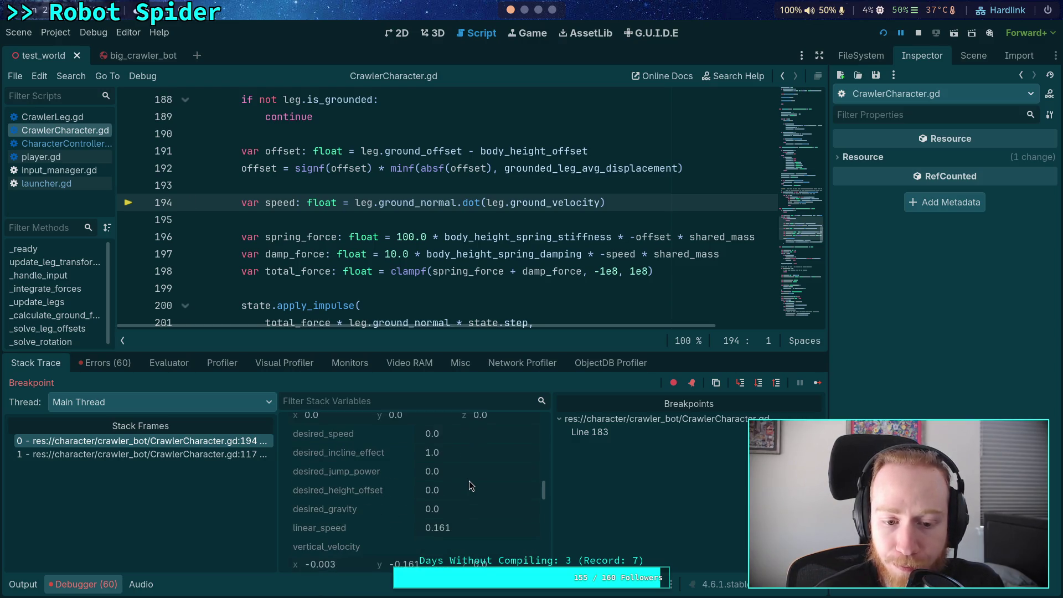
{"action": "scroll", "coordinate": [485, 468], "scroll_direction": "down", "scroll_amount": 1}
{"action": "scroll", "coordinate": [481, 468], "scroll_direction": "down", "scroll_amount": 5}
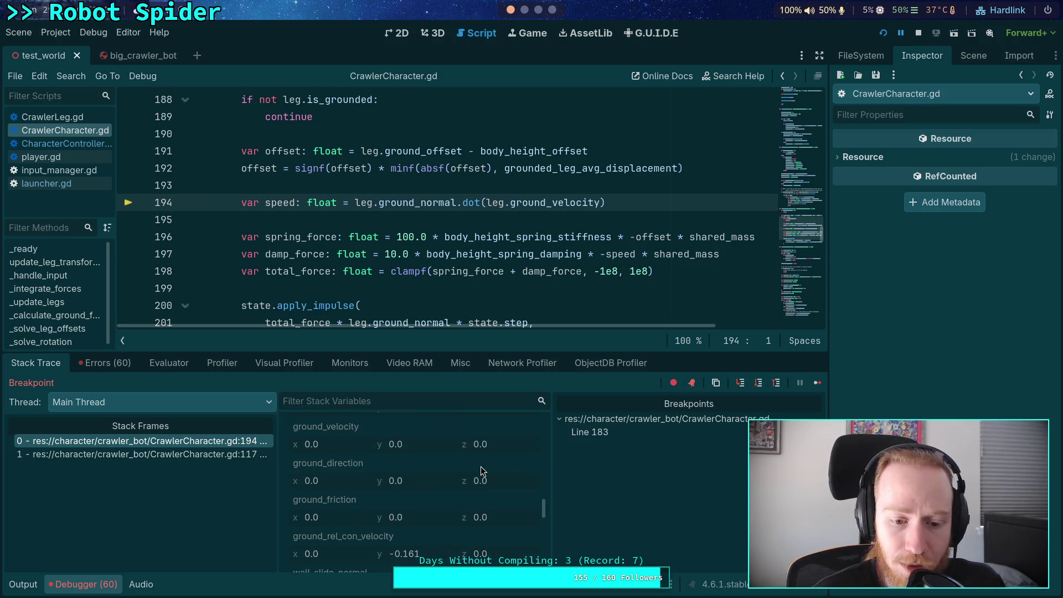
{"action": "scroll", "coordinate": [470, 524], "scroll_direction": "down", "scroll_amount": 5}
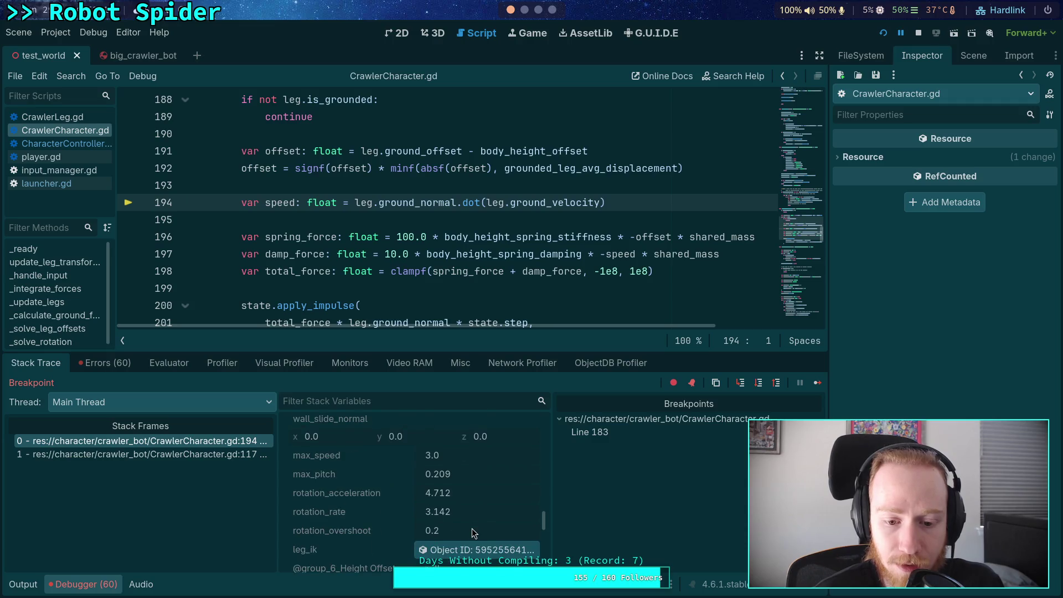
{"action": "scroll", "coordinate": [472, 520], "scroll_direction": "up", "scroll_amount": 4}
{"action": "scroll", "coordinate": [470, 515], "scroll_direction": "up", "scroll_amount": 5}
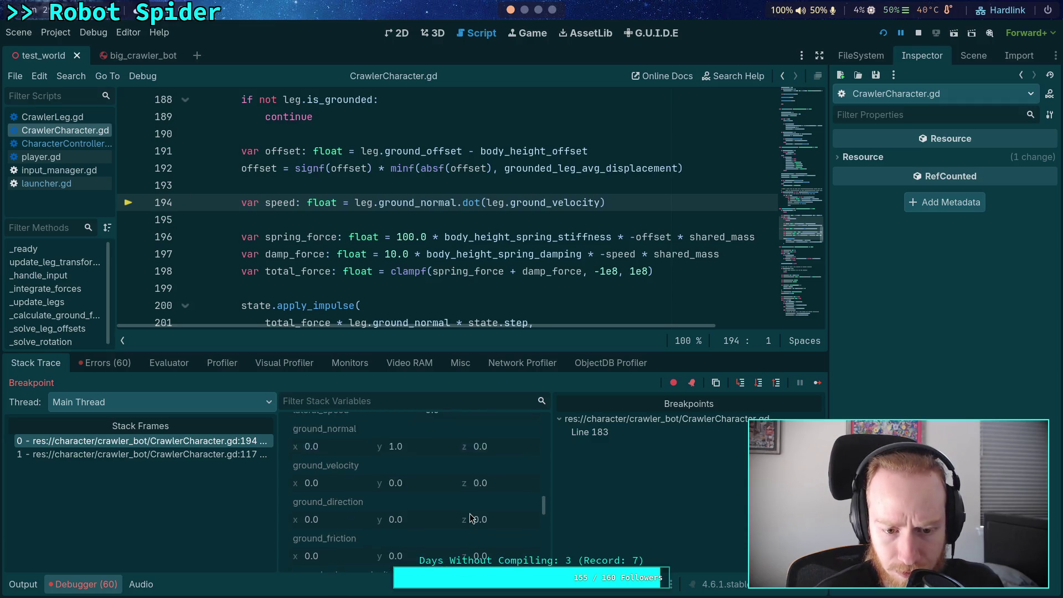
{"action": "scroll", "coordinate": [470, 513], "scroll_direction": "up", "scroll_amount": 5}
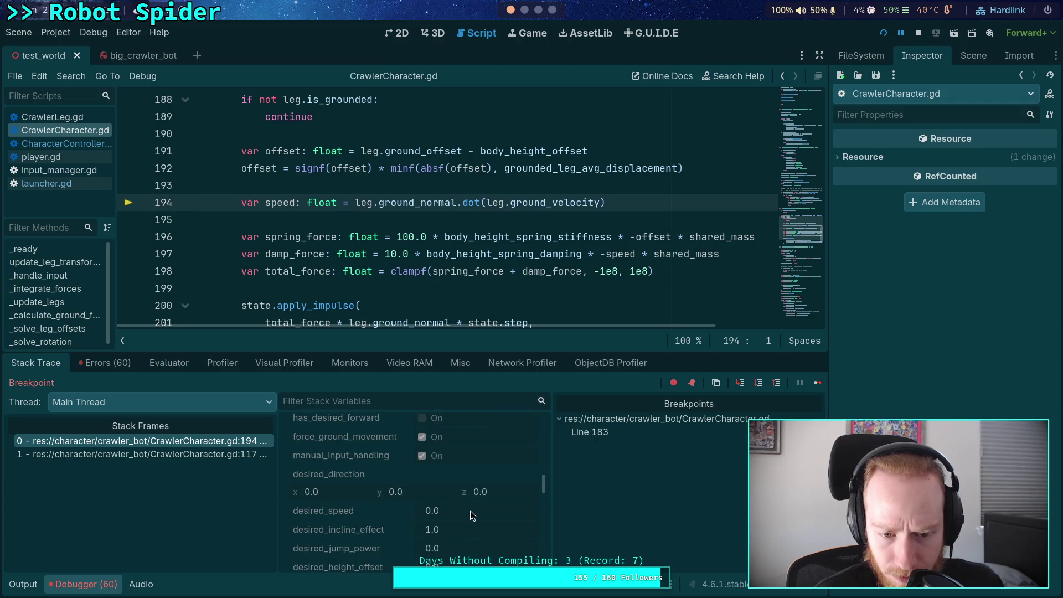
{"action": "scroll", "coordinate": [470, 510], "scroll_direction": "up", "scroll_amount": 5}
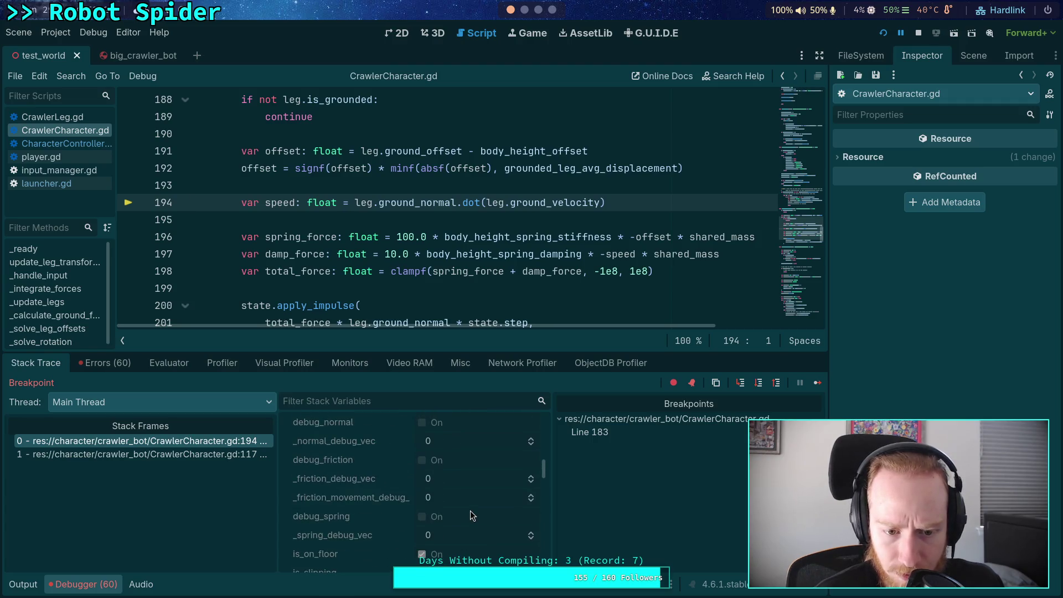
{"action": "scroll", "coordinate": [470, 511], "scroll_direction": "up", "scroll_amount": 5}
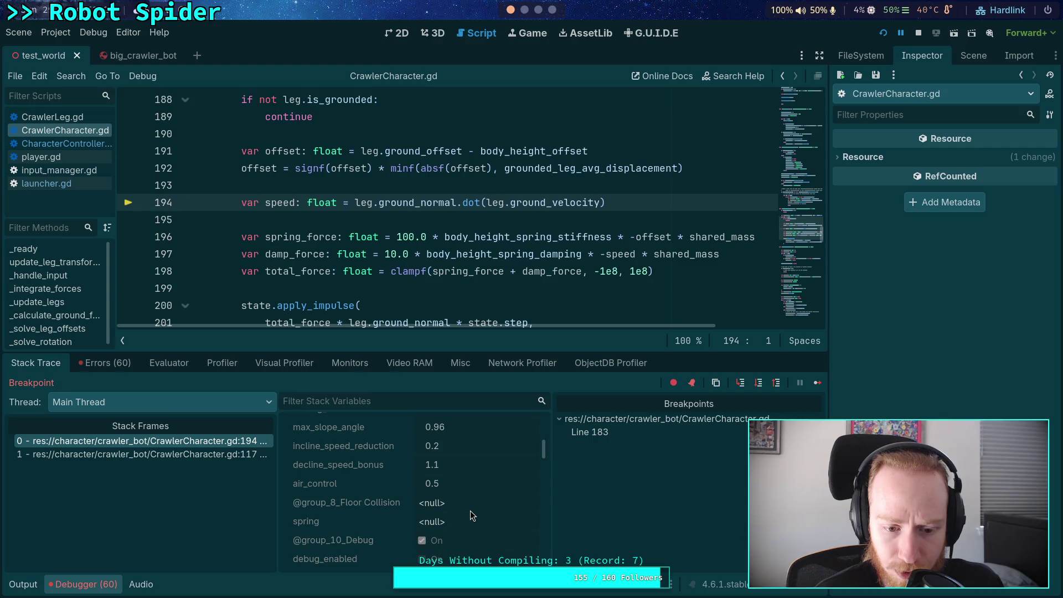
{"action": "scroll", "coordinate": [470, 511], "scroll_direction": "up", "scroll_amount": 5}
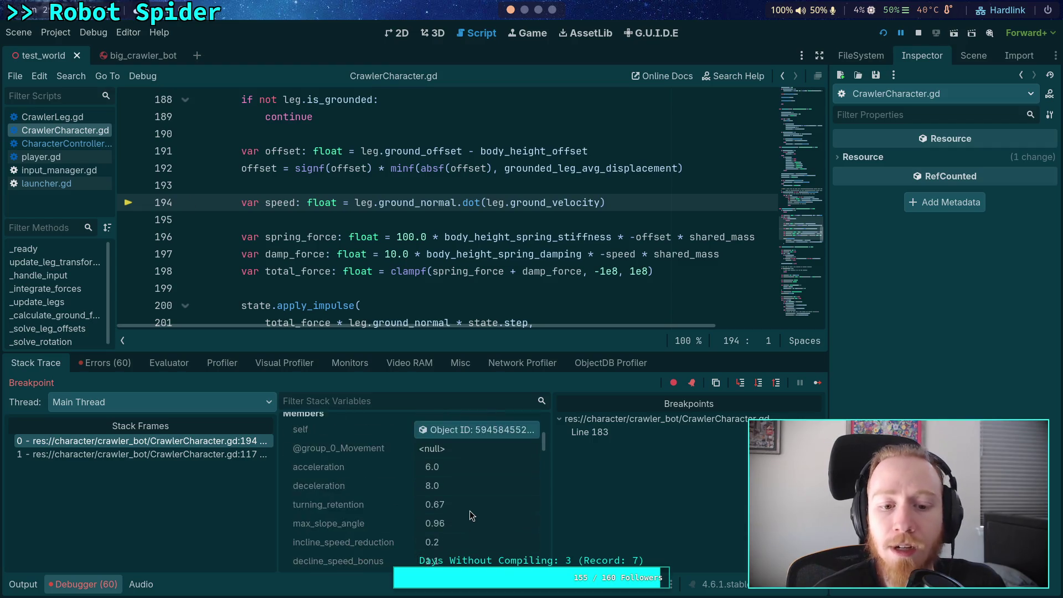
{"action": "scroll", "coordinate": [484, 483], "scroll_direction": "down", "scroll_amount": 10}
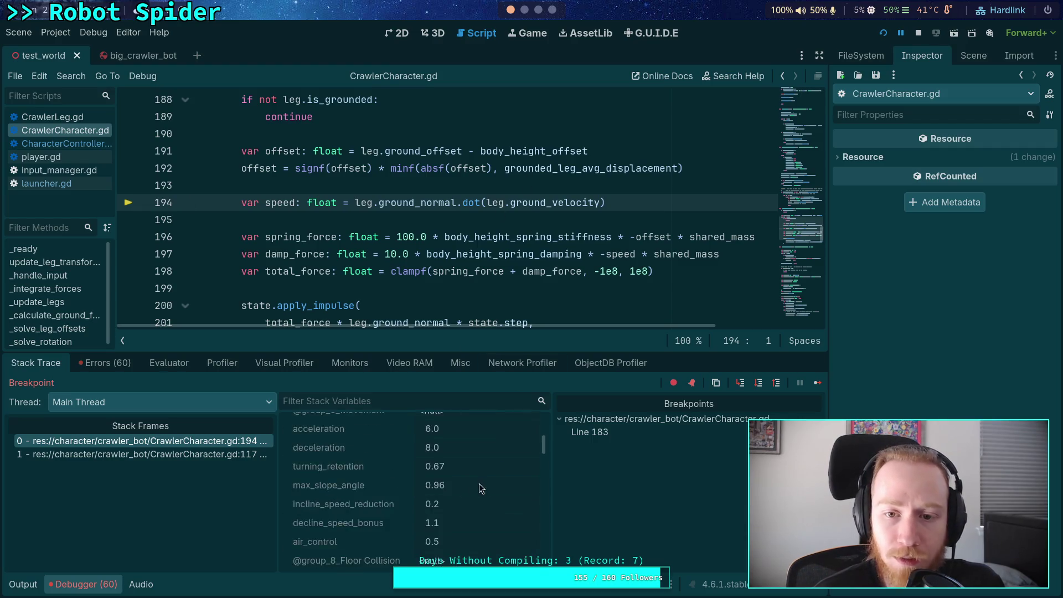
{"action": "scroll", "coordinate": [465, 491], "scroll_direction": "down", "scroll_amount": 8}
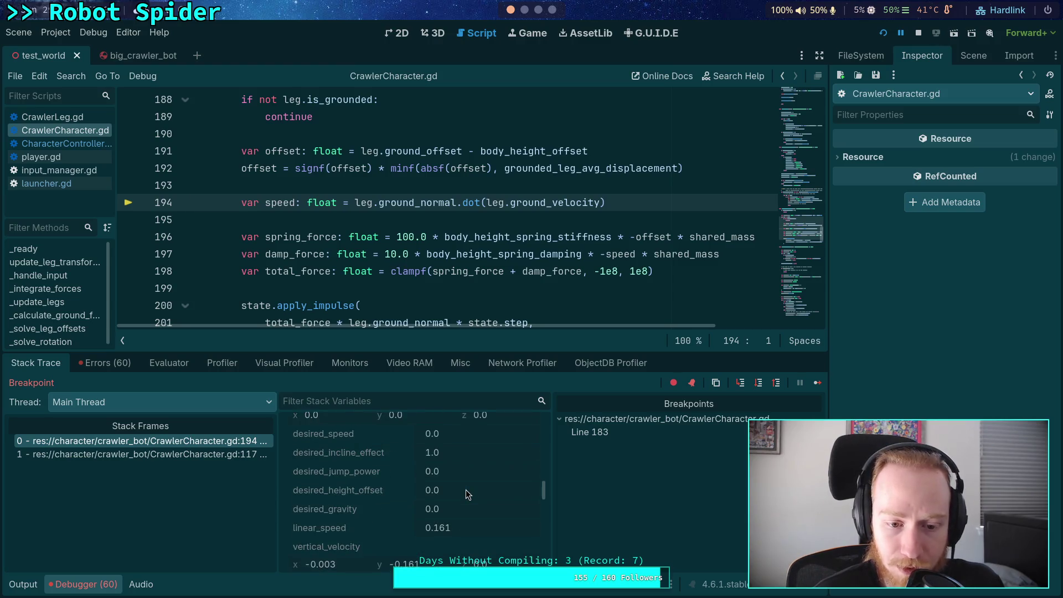
{"action": "scroll", "coordinate": [457, 486], "scroll_direction": "down", "scroll_amount": 10}
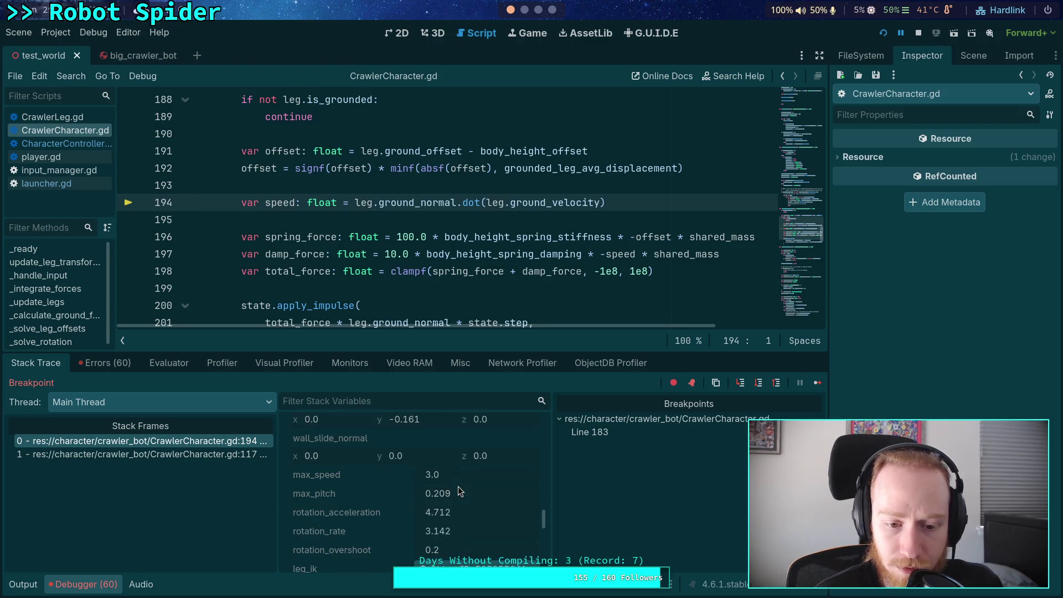
{"action": "left_click", "coordinate": [490, 454]}
{"action": "scroll", "coordinate": [427, 490], "scroll_direction": "down", "scroll_amount": 5}
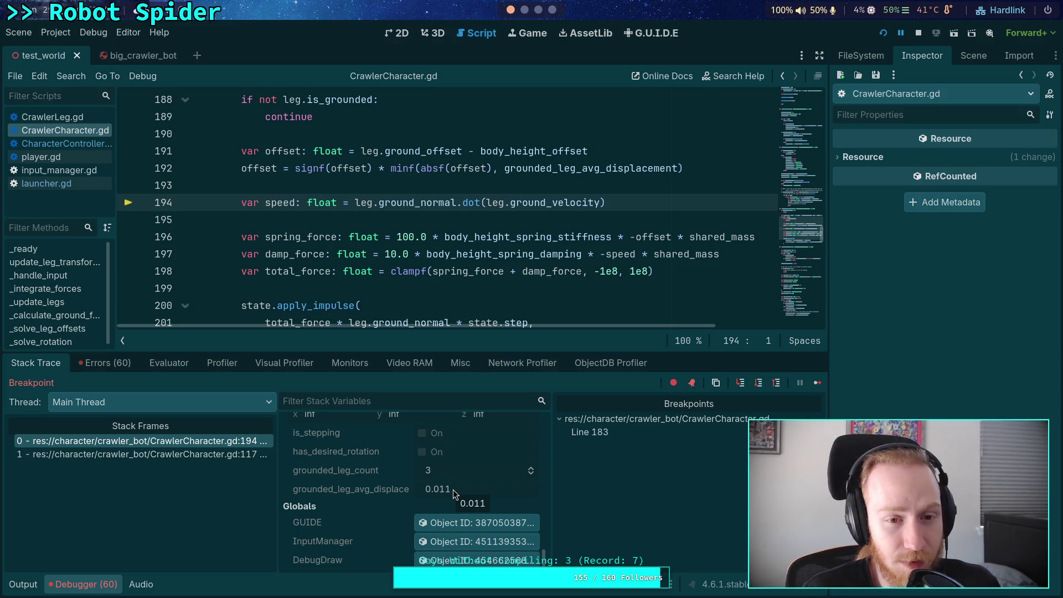
{"action": "scroll", "coordinate": [346, 237], "scroll_direction": "up", "scroll_amount": 1}
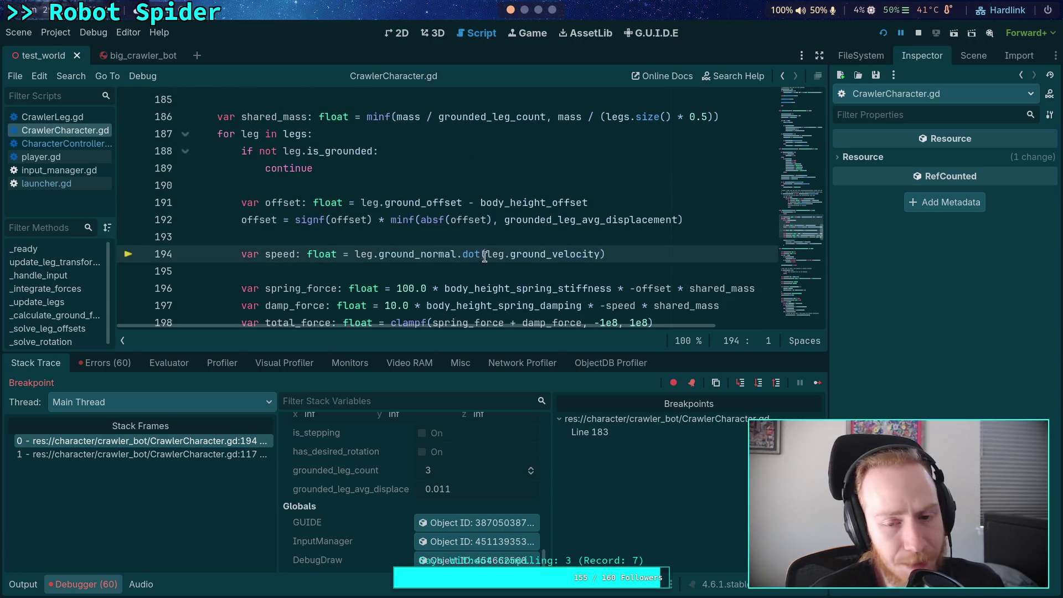
Step: Select grounded_leg_avg_displacement on line 192 and check its value
{"action": "double_click", "coordinate": [529, 221]}
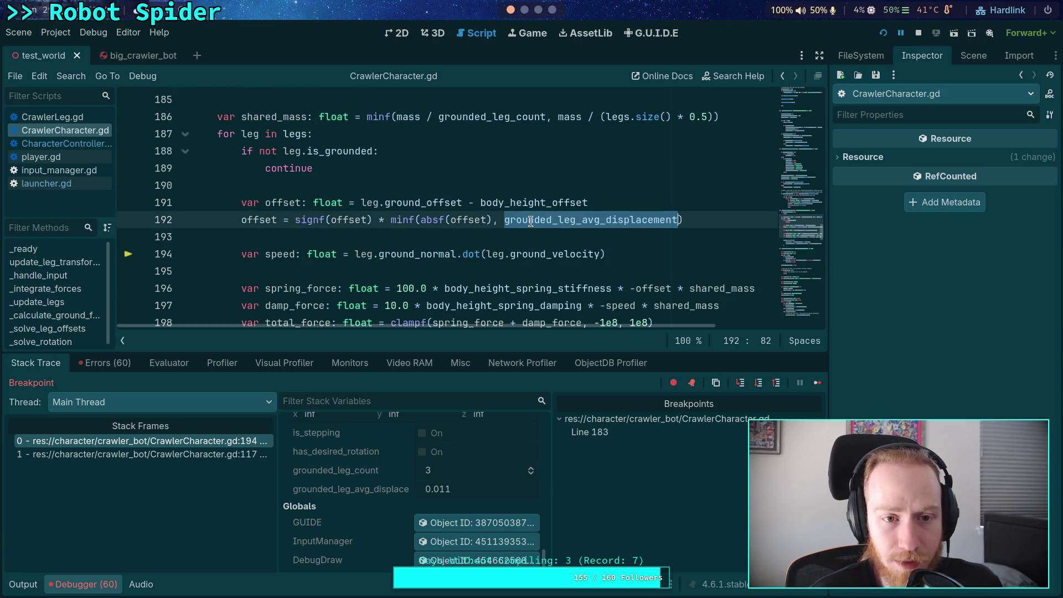
{"action": "mouse_move", "coordinate": [531, 221]}
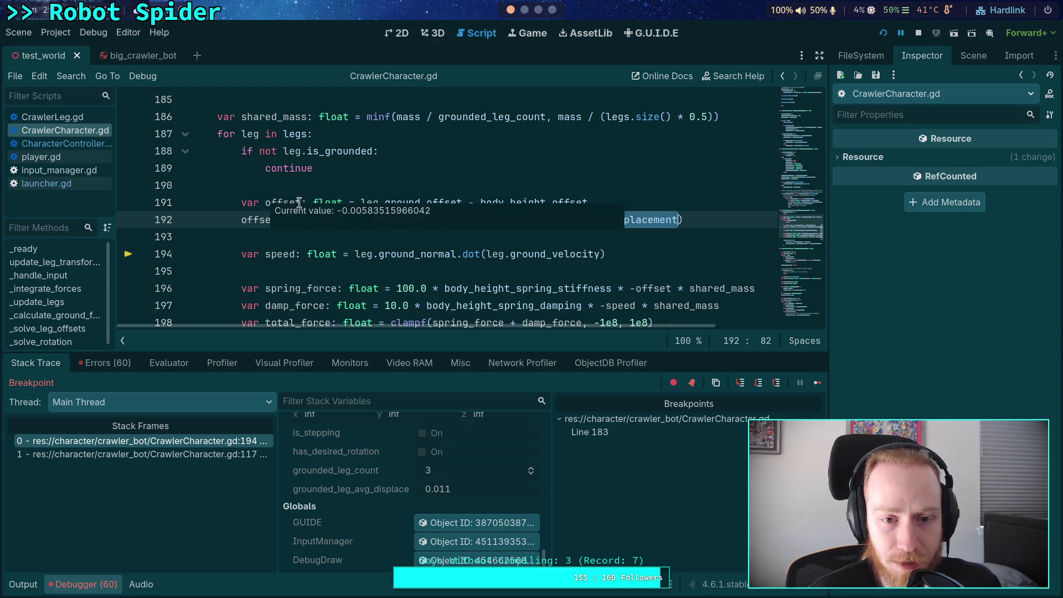
{"action": "mouse_move", "coordinate": [288, 201]}
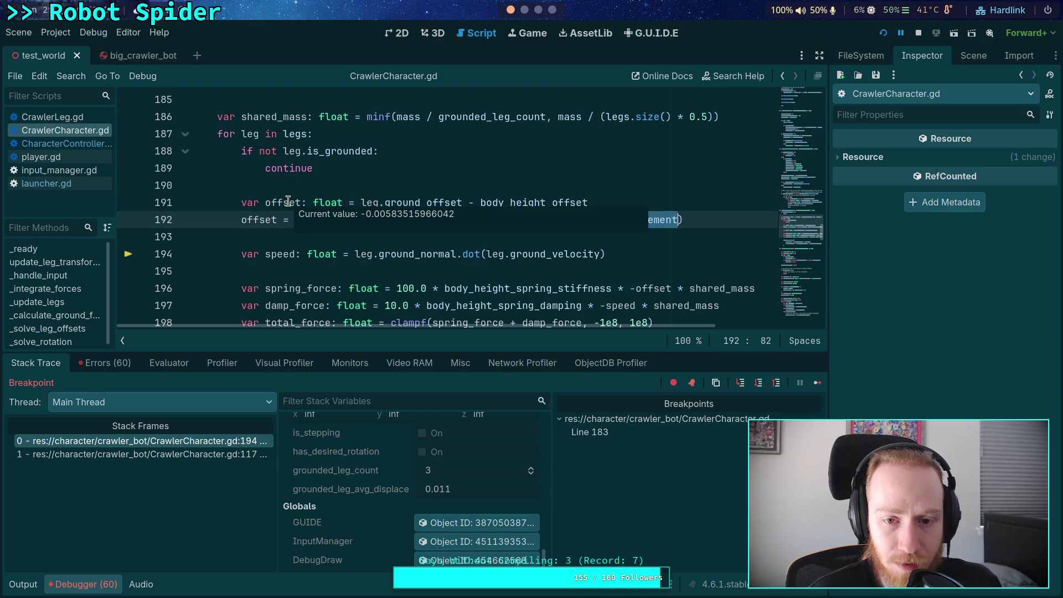
Step: Enlarge the script editor, review the averaging code in _update_legs, and stop debugging
{"action": "scroll", "coordinate": [446, 186], "scroll_direction": "up", "scroll_amount": 1}
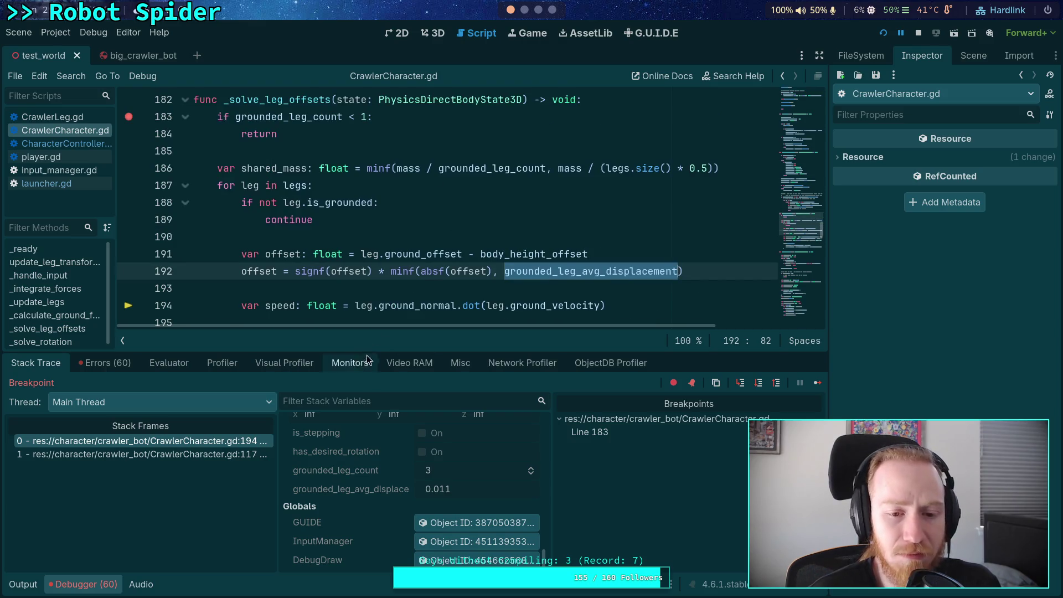
{"action": "left_click_drag", "start_coordinate": [371, 351], "coordinate": [367, 411]}
{"action": "scroll", "coordinate": [378, 331], "scroll_direction": "up", "scroll_amount": 1}
{"action": "scroll", "coordinate": [378, 332], "scroll_direction": "up", "scroll_amount": 9}
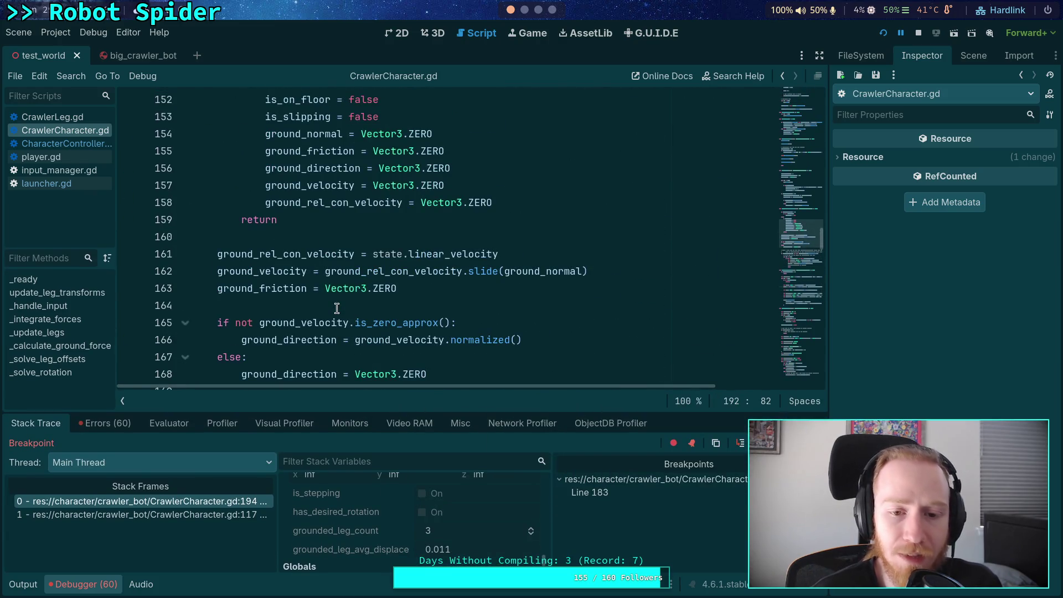
{"action": "scroll", "coordinate": [336, 308], "scroll_direction": "up", "scroll_amount": 8}
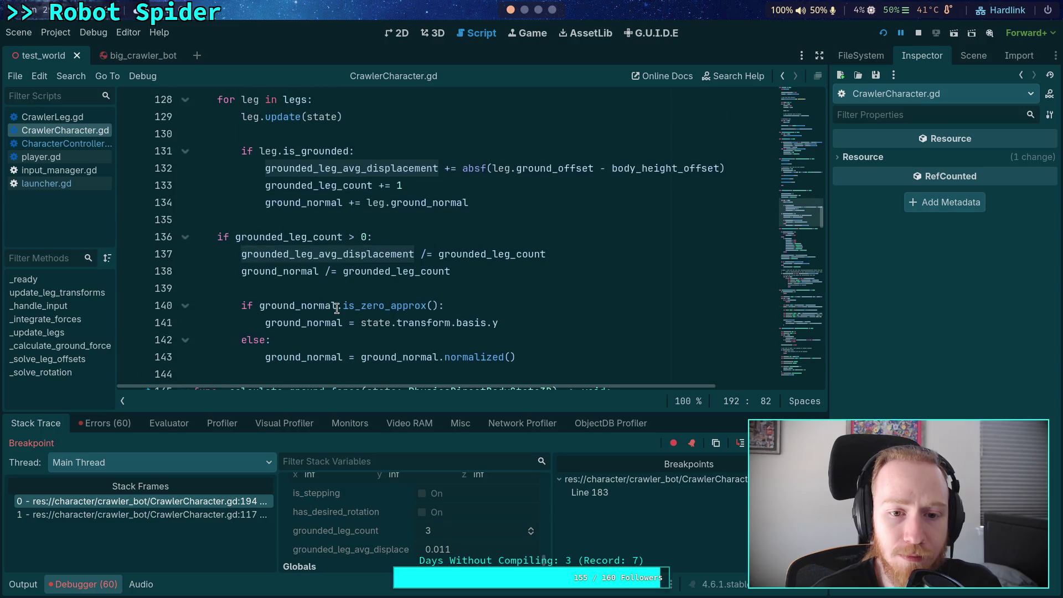
{"action": "scroll", "coordinate": [337, 308], "scroll_direction": "up", "scroll_amount": 1}
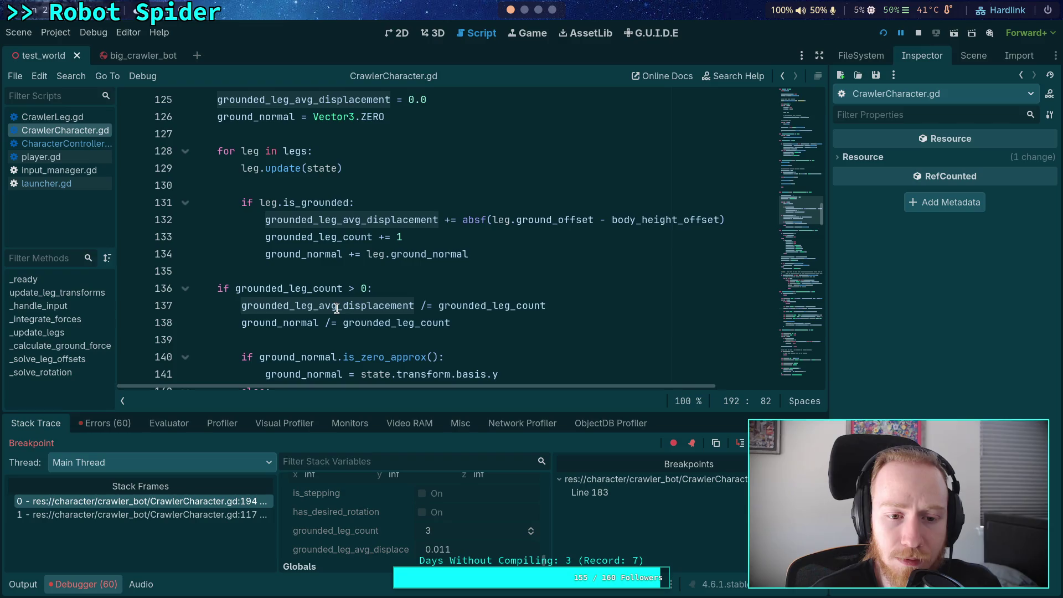
{"action": "scroll", "coordinate": [336, 308], "scroll_direction": "up", "scroll_amount": 1}
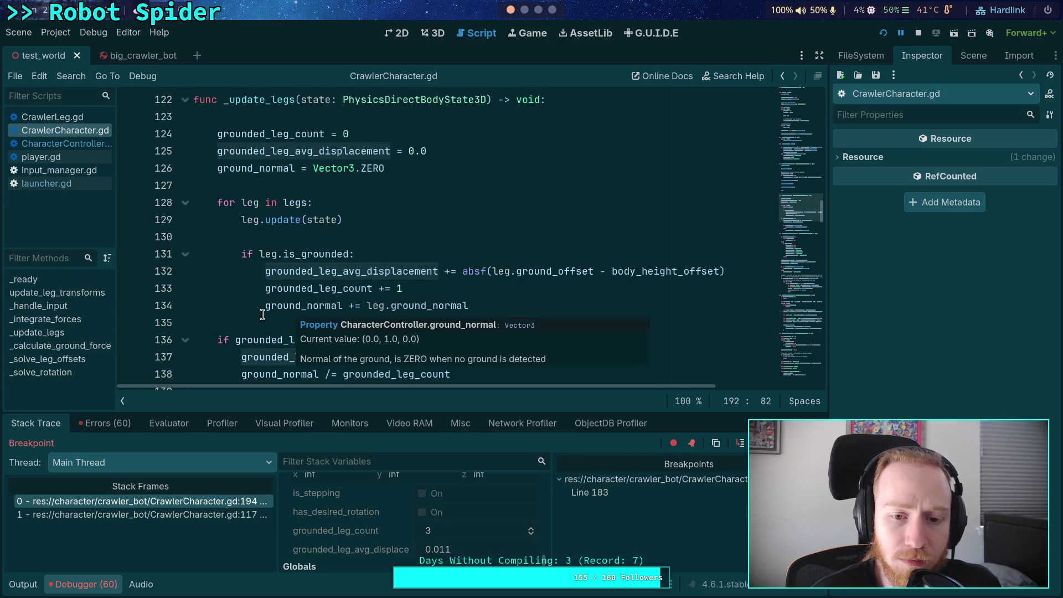
{"action": "scroll", "coordinate": [262, 311], "scroll_direction": "down", "scroll_amount": 2}
{"action": "left_click", "coordinate": [920, 32]}
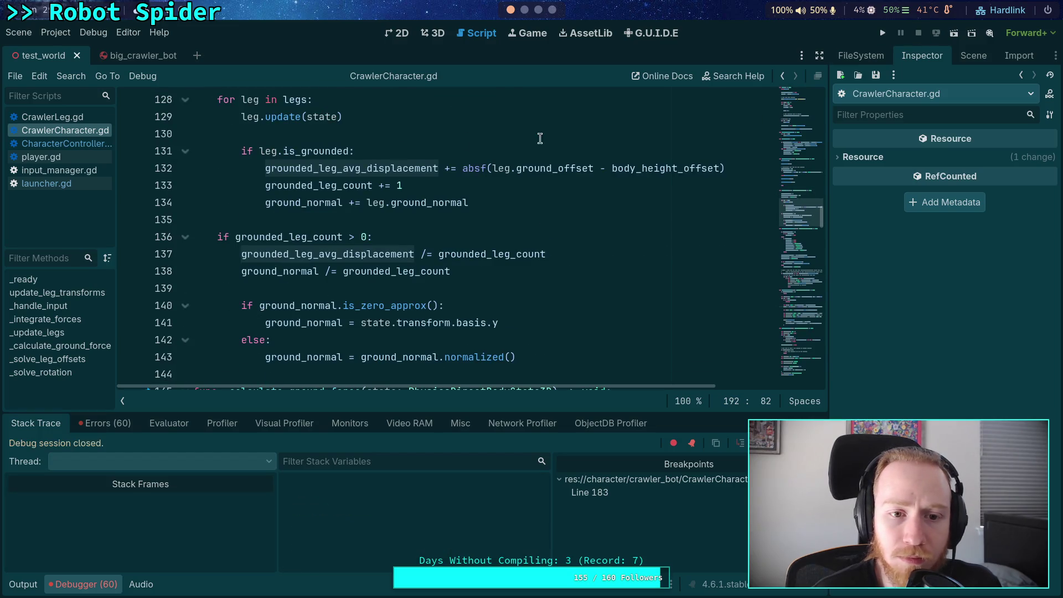
Step: Relaunch the game, continue past the line 183 breakpoint with F12, and return to the script
{"action": "scroll", "coordinate": [561, 243], "scroll_direction": "up", "scroll_amount": 1}
{"action": "left_click", "coordinate": [885, 32]}
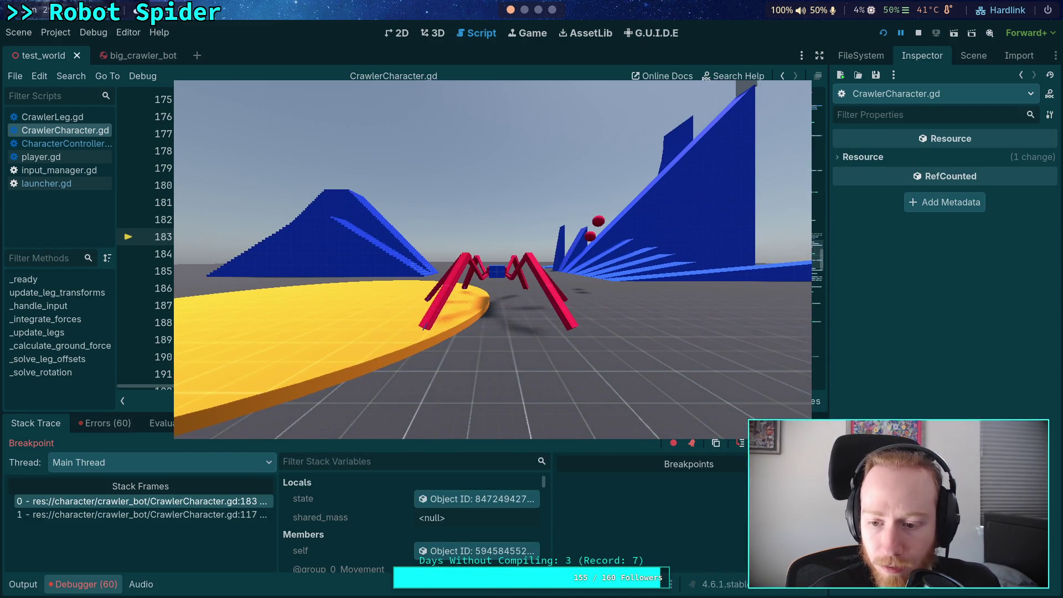
{"action": "key", "text": "F12"}
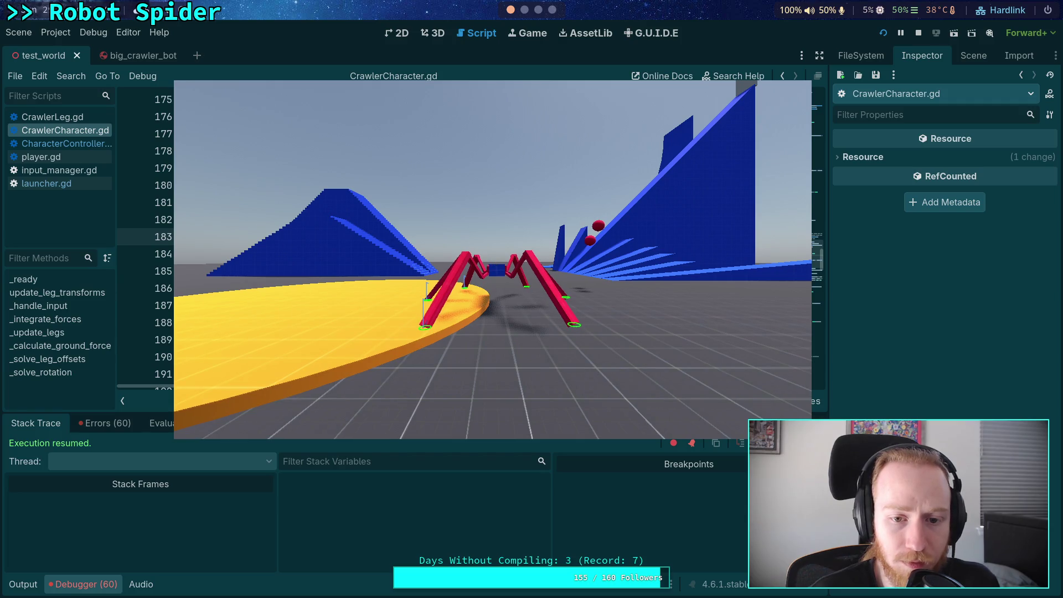
{"action": "key", "text": "alt+Tab"}
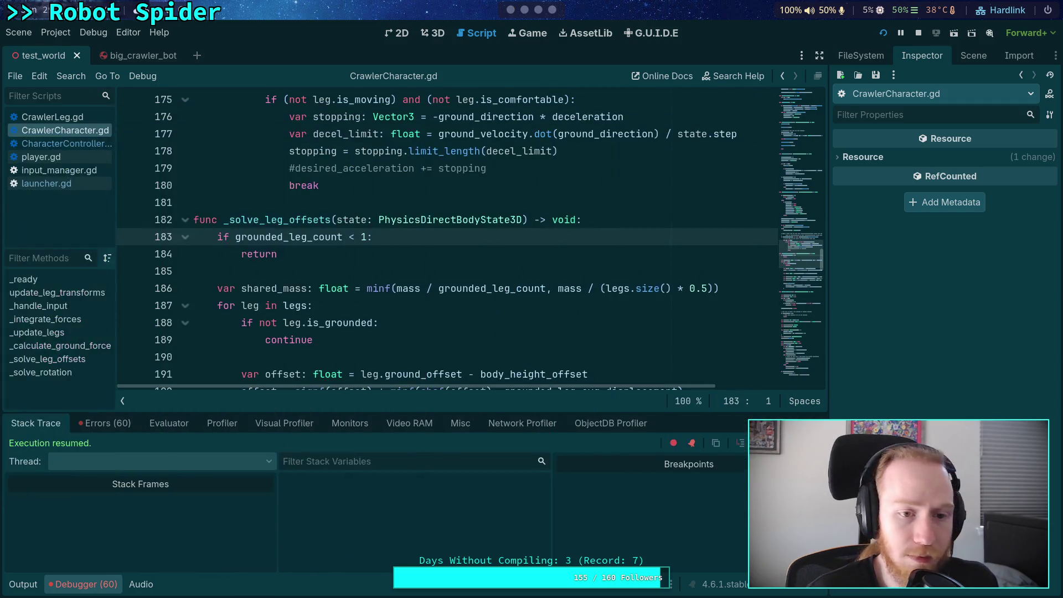
Step: Move the breakpoint from line 131 to line 132, enlarge the debugger, and open the current leg
{"action": "scroll", "coordinate": [359, 265], "scroll_direction": "up", "scroll_amount": 15}
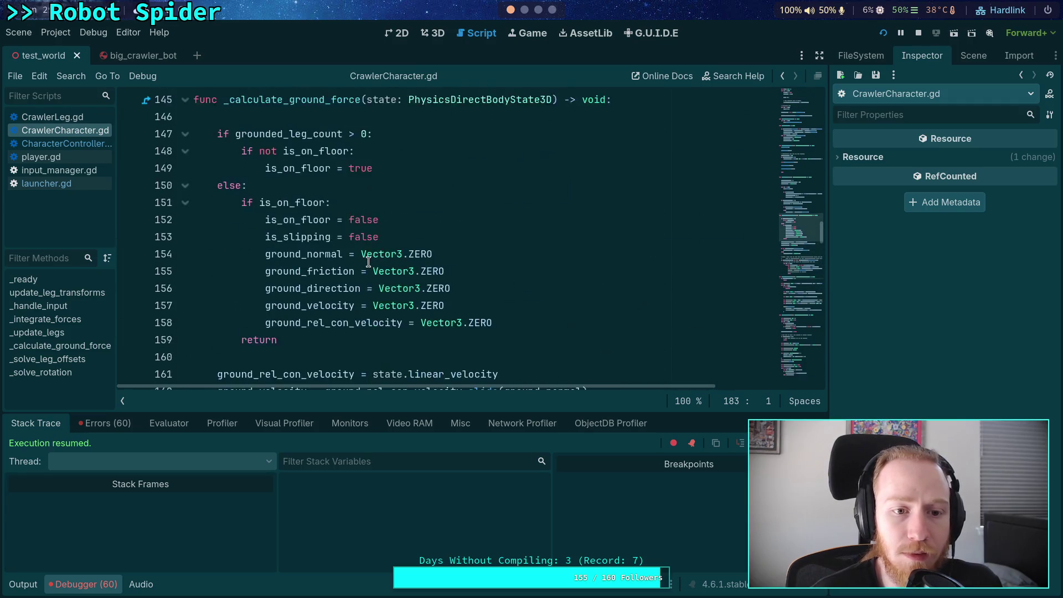
{"action": "scroll", "coordinate": [358, 264], "scroll_direction": "up", "scroll_amount": 9}
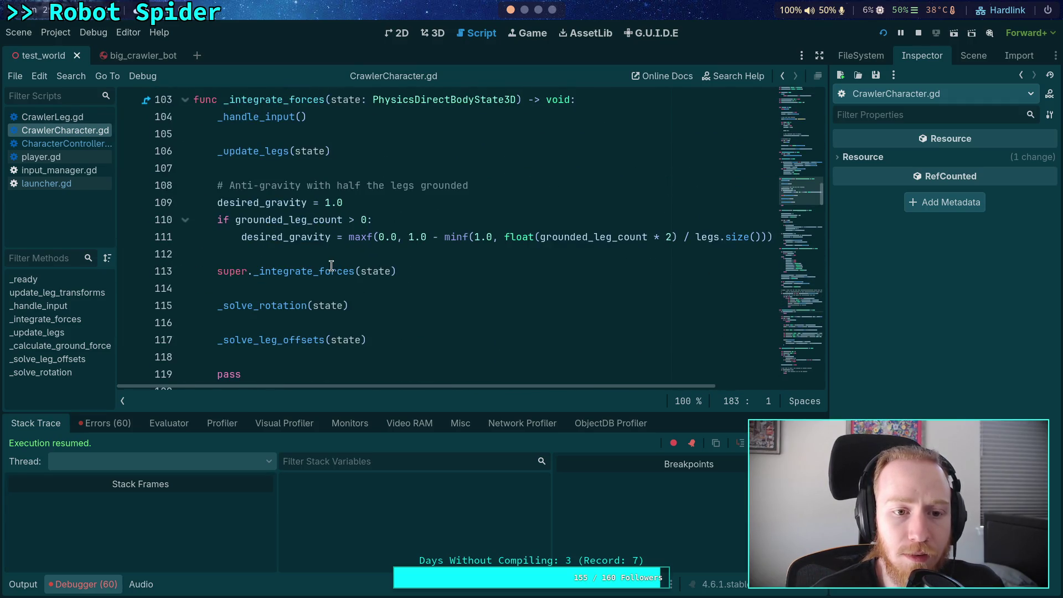
{"action": "scroll", "coordinate": [269, 255], "scroll_direction": "down", "scroll_amount": 8}
{"action": "scroll", "coordinate": [199, 238], "scroll_direction": "up", "scroll_amount": 2}
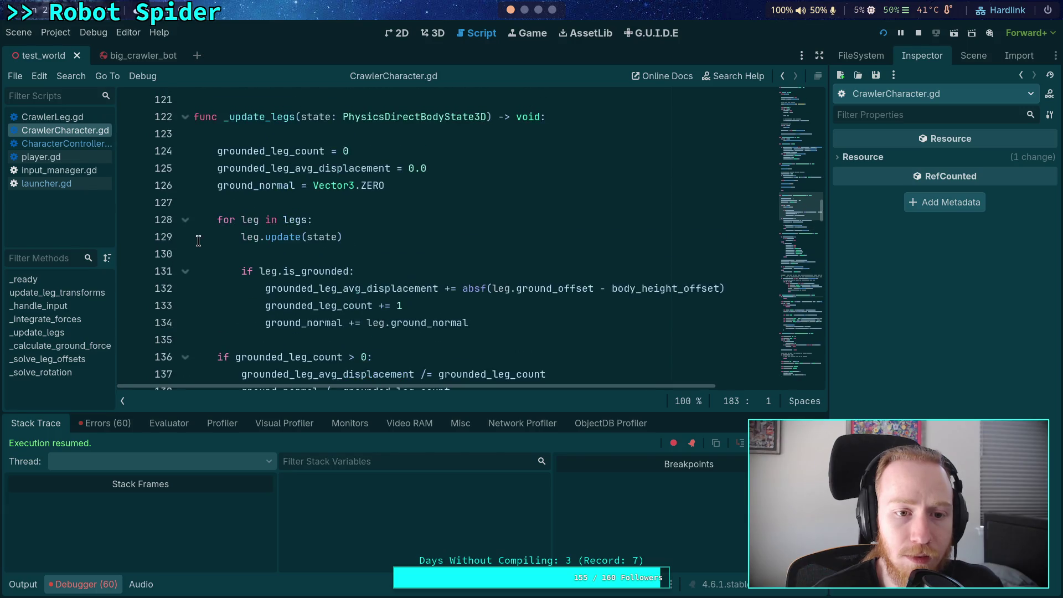
{"action": "left_click", "coordinate": [128, 271]}
{"action": "left_click", "coordinate": [129, 271]}
{"action": "left_click", "coordinate": [128, 288]}
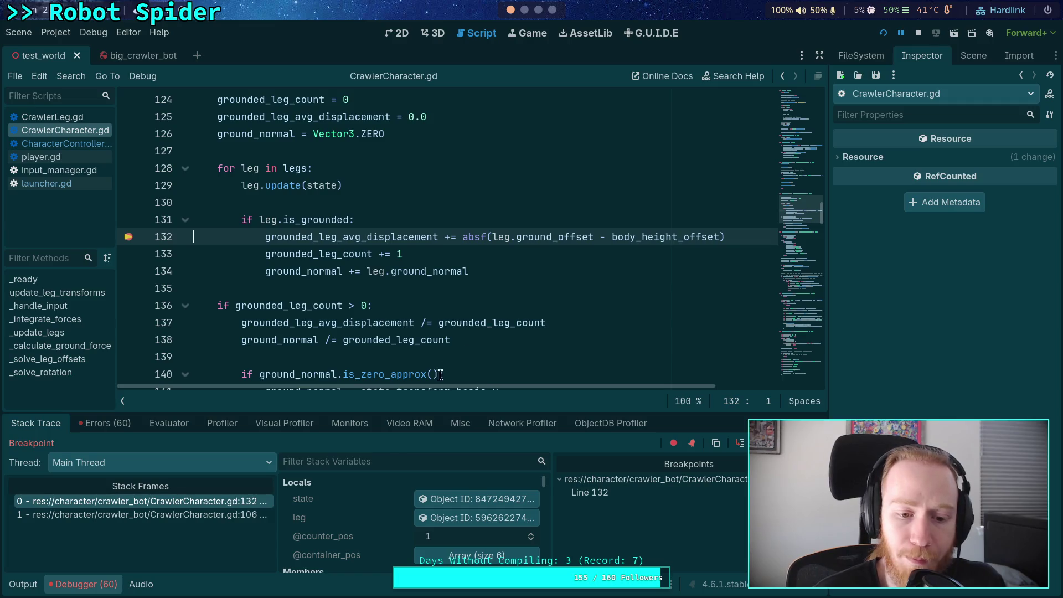
{"action": "left_click_drag", "start_coordinate": [430, 410], "coordinate": [431, 375]}
{"action": "left_click", "coordinate": [472, 479]}
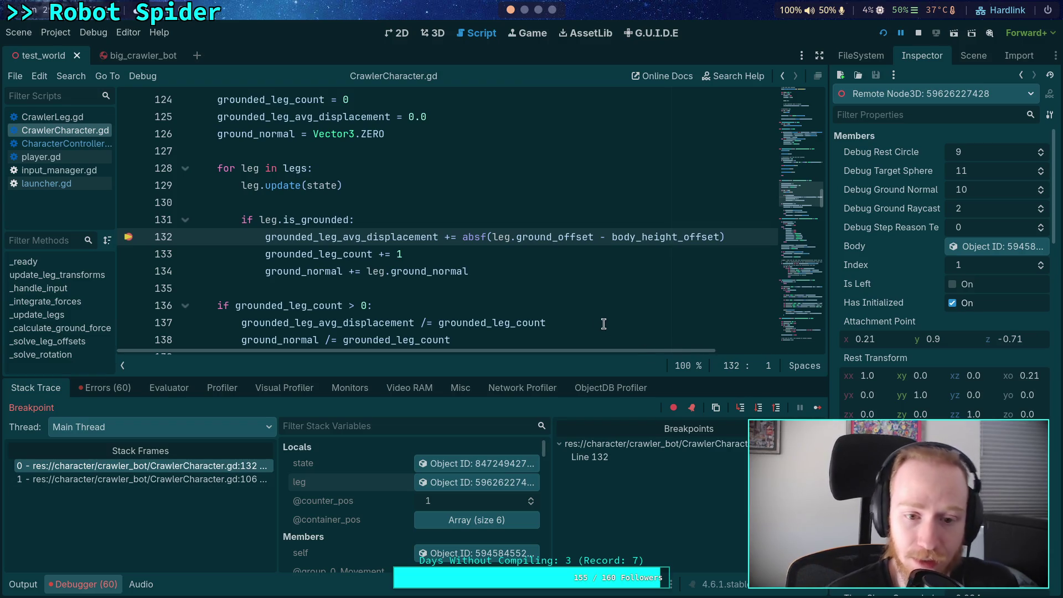
Step: Review the leg's Ground Normal and Ground Point in the remote Inspector, then step to line 133
{"action": "scroll", "coordinate": [457, 270], "scroll_direction": "down", "scroll_amount": 1}
{"action": "mouse_move", "coordinate": [458, 270]}
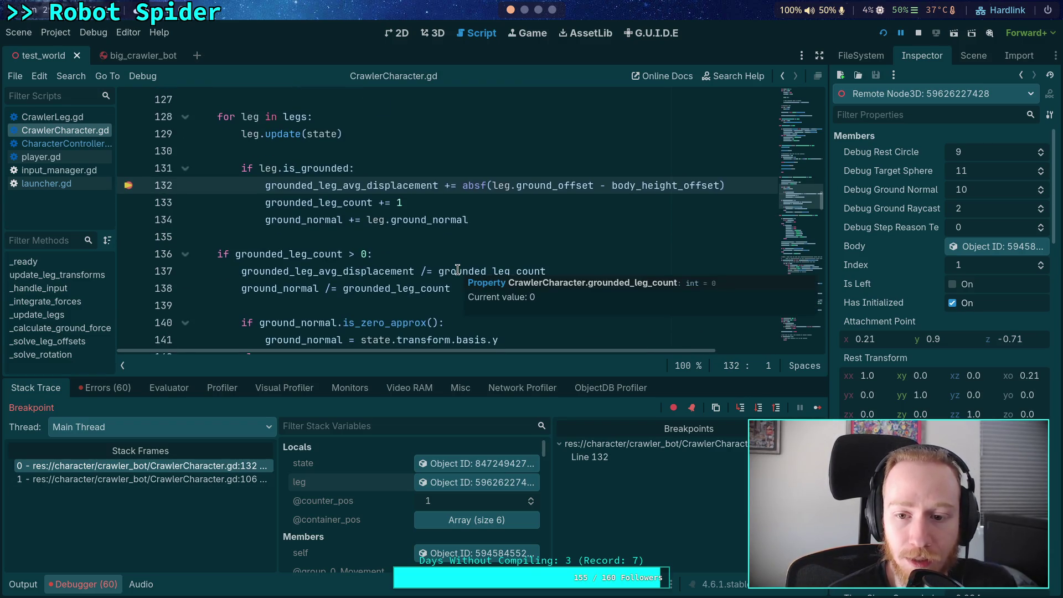
{"action": "mouse_move", "coordinate": [358, 270]}
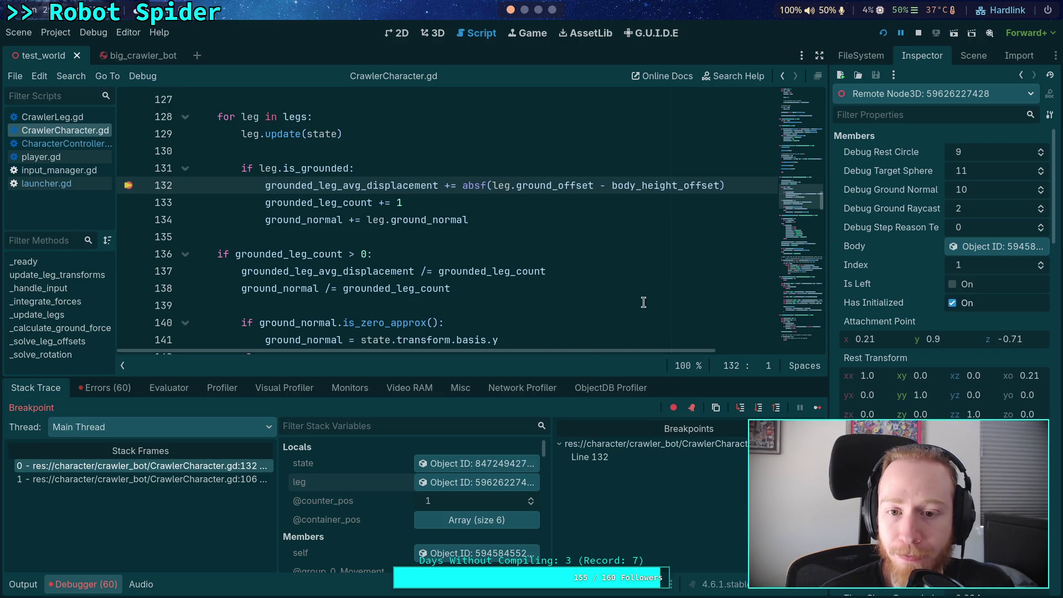
{"action": "scroll", "coordinate": [643, 302], "scroll_direction": "down", "scroll_amount": 1}
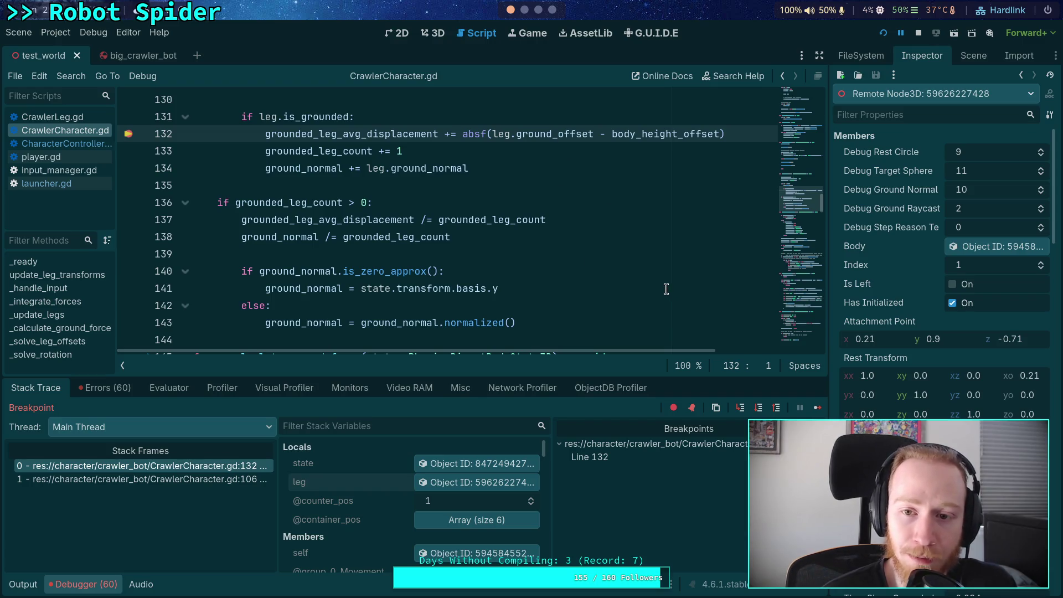
{"action": "scroll", "coordinate": [666, 288], "scroll_direction": "down", "scroll_amount": 14}
{"action": "scroll", "coordinate": [521, 271], "scroll_direction": "down", "scroll_amount": 4}
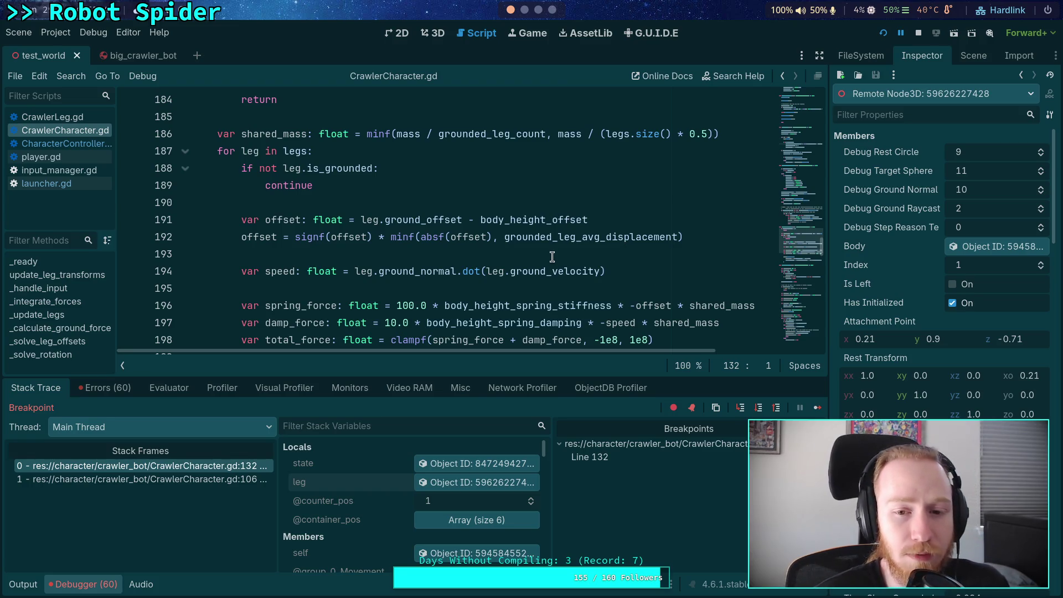
{"action": "scroll", "coordinate": [551, 257], "scroll_direction": "up", "scroll_amount": 7}
{"action": "scroll", "coordinate": [552, 256], "scroll_direction": "up", "scroll_amount": 13}
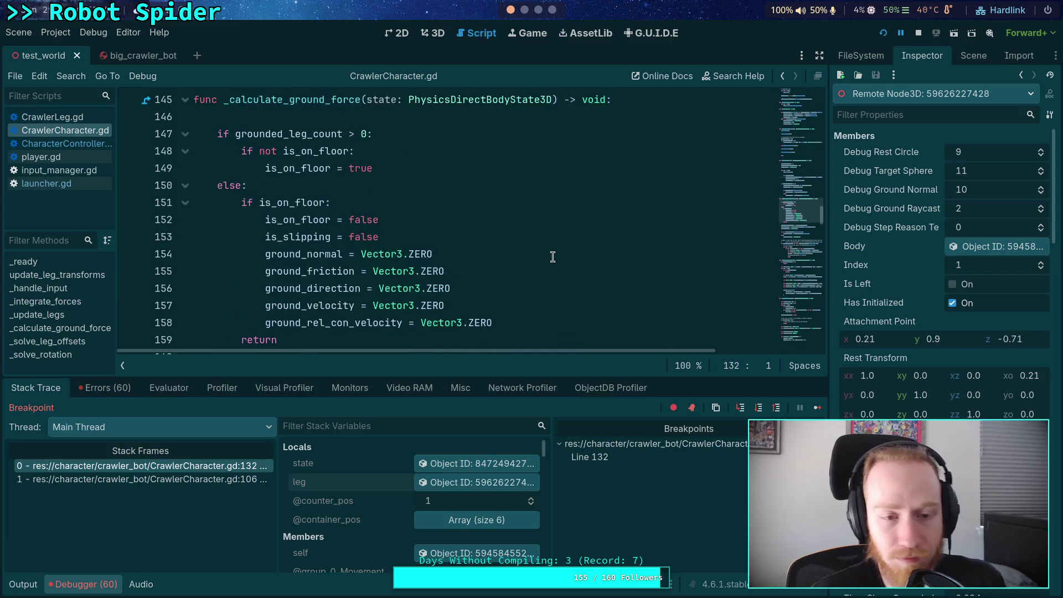
{"action": "scroll", "coordinate": [551, 256], "scroll_direction": "up", "scroll_amount": 1}
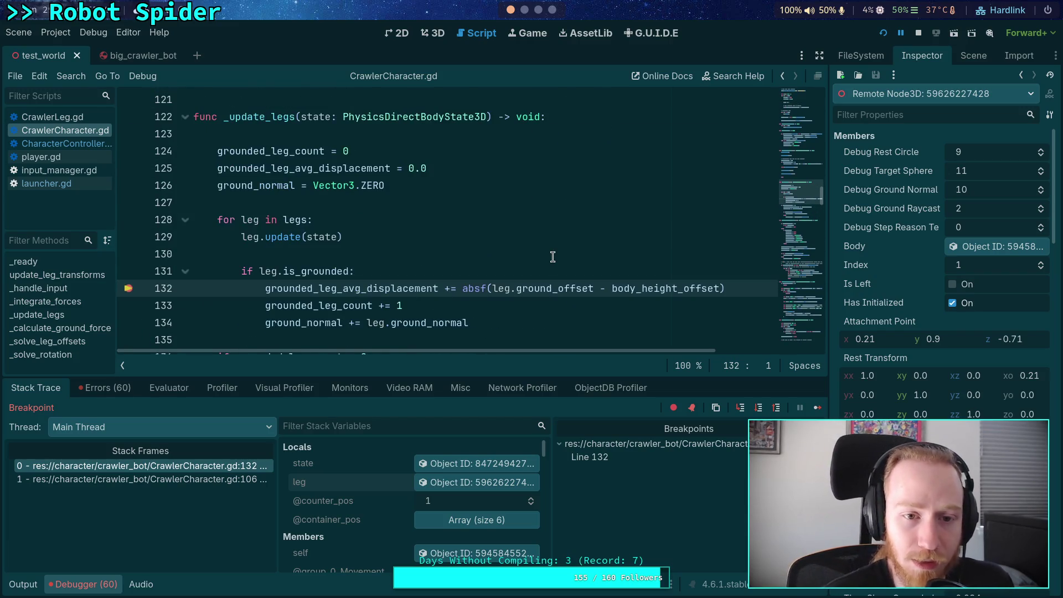
{"action": "scroll", "coordinate": [551, 257], "scroll_direction": "down", "scroll_amount": 1}
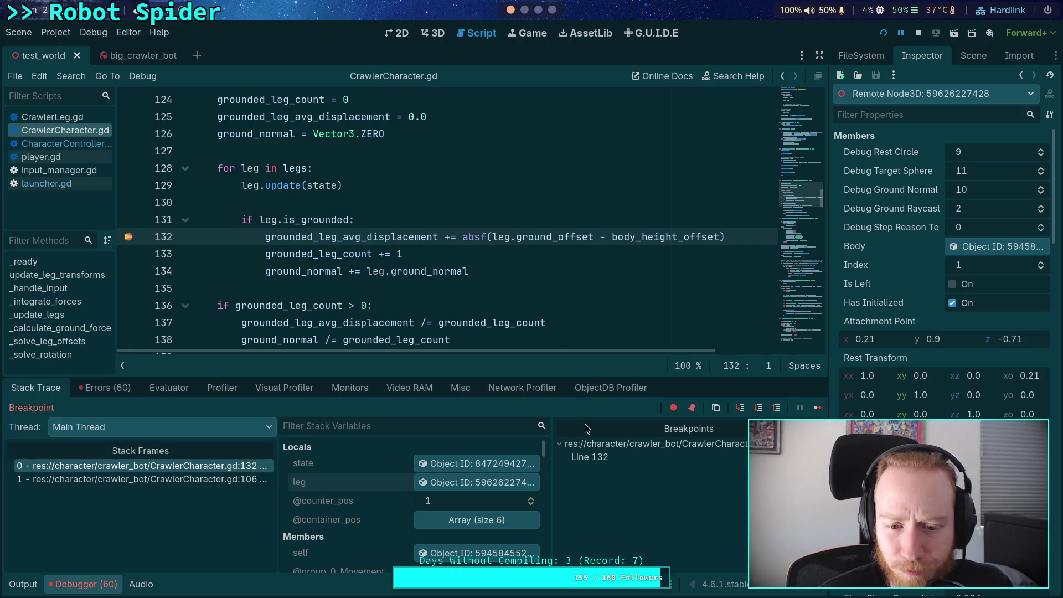
{"action": "scroll", "coordinate": [388, 494], "scroll_direction": "down", "scroll_amount": 2}
{"action": "scroll", "coordinate": [390, 493], "scroll_direction": "down", "scroll_amount": 2}
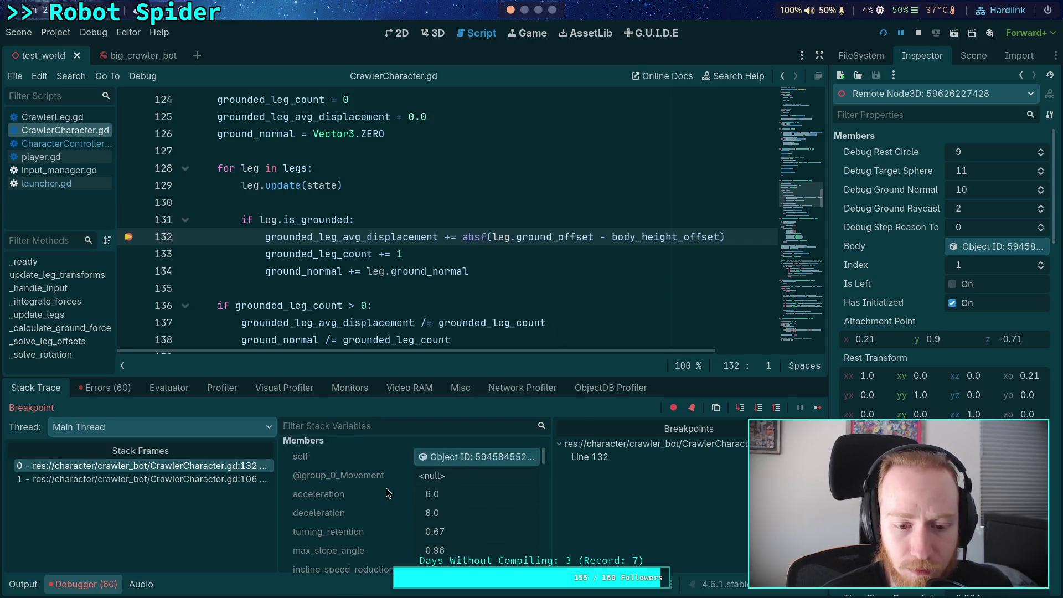
{"action": "scroll", "coordinate": [386, 488], "scroll_direction": "up", "scroll_amount": 4}
{"action": "scroll", "coordinate": [394, 487], "scroll_direction": "down", "scroll_amount": 10}
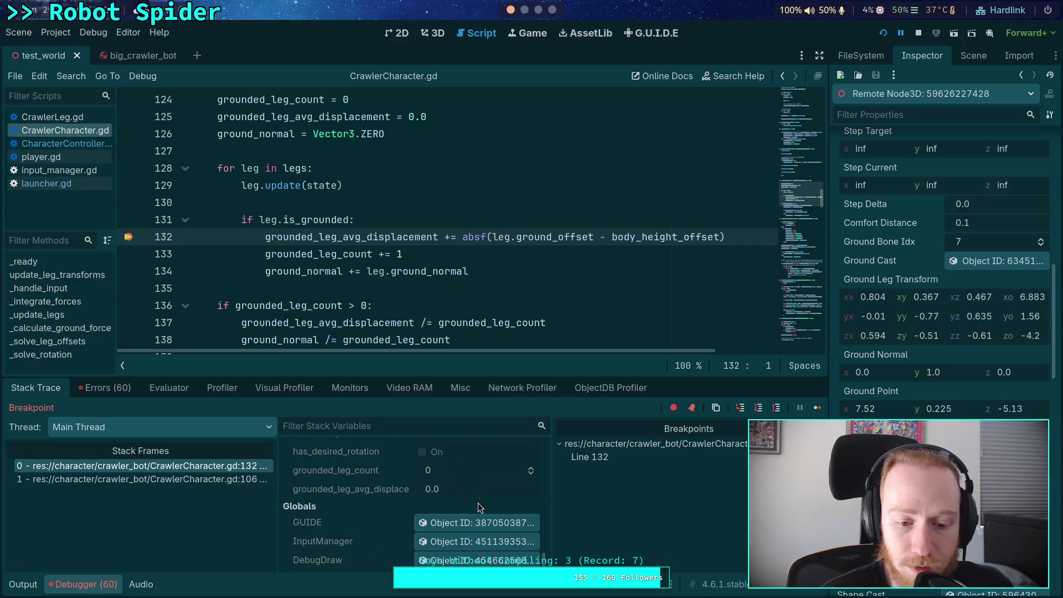
{"action": "left_click", "coordinate": [759, 407]}
Step: Resume execution until the line 132 breakpoint hits again
{"action": "scroll", "coordinate": [458, 471], "scroll_direction": "down", "scroll_amount": 5}
{"action": "scroll", "coordinate": [471, 473], "scroll_direction": "down", "scroll_amount": 5}
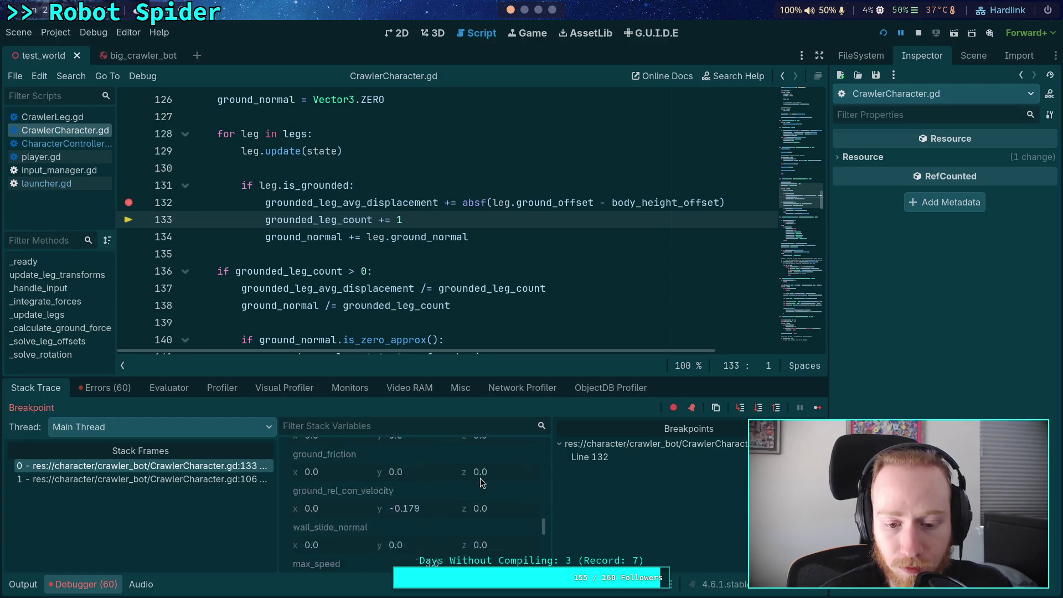
{"action": "scroll", "coordinate": [485, 483], "scroll_direction": "down", "scroll_amount": 5}
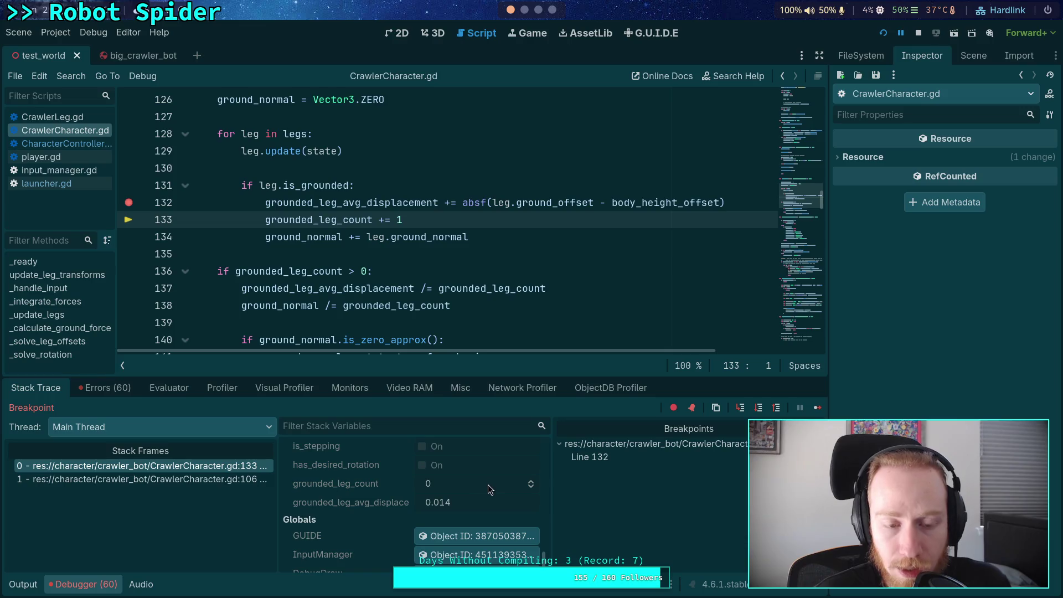
{"action": "left_click", "coordinate": [822, 407]}
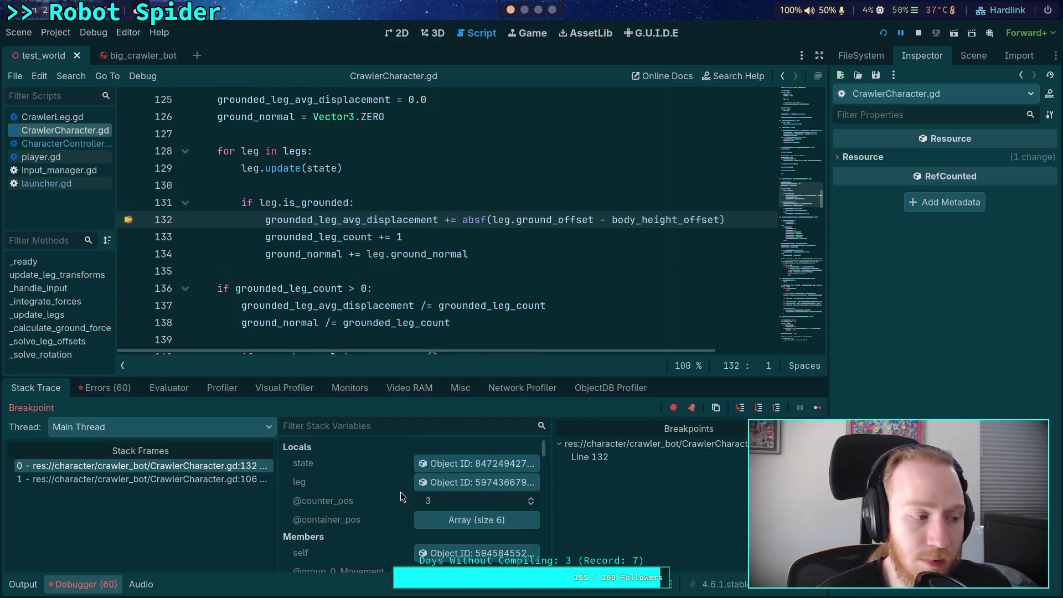
{"action": "scroll", "coordinate": [409, 507], "scroll_direction": "down", "scroll_amount": 2}
{"action": "left_click", "coordinate": [459, 487]}
{"action": "scroll", "coordinate": [451, 515], "scroll_direction": "down", "scroll_amount": 2}
{"action": "left_click", "coordinate": [452, 551]}
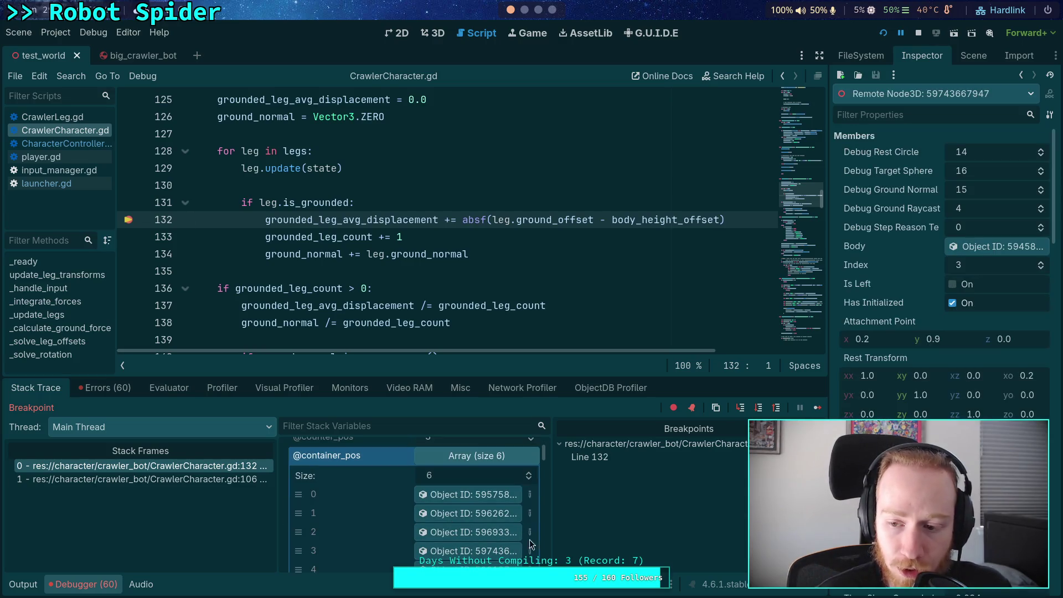
{"action": "scroll", "coordinate": [942, 332], "scroll_direction": "down", "scroll_amount": 4}
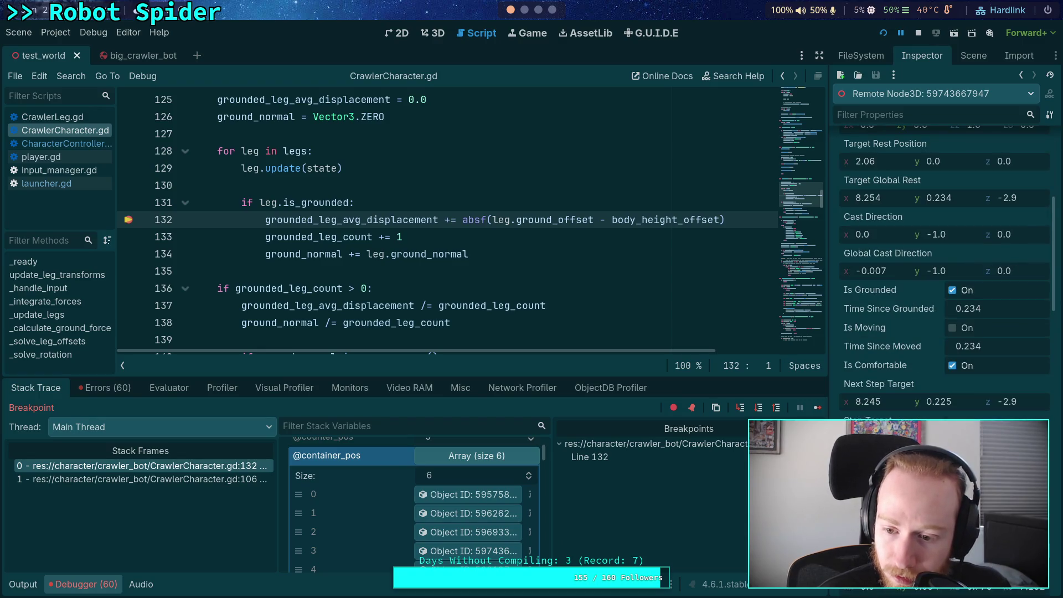
{"action": "scroll", "coordinate": [941, 266], "scroll_direction": "down", "scroll_amount": 5}
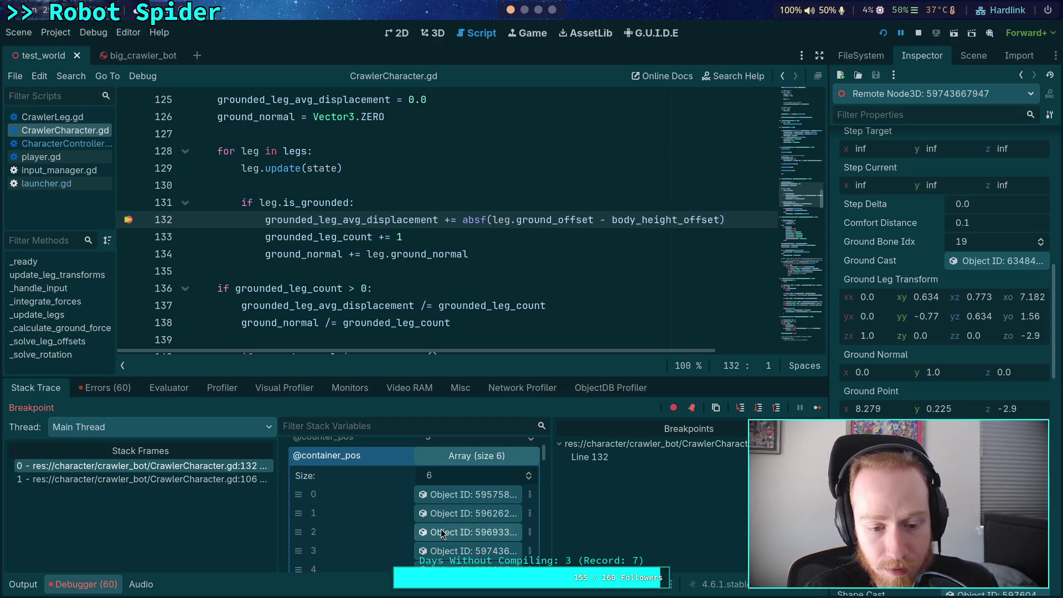
{"action": "scroll", "coordinate": [440, 533], "scroll_direction": "down", "scroll_amount": 2}
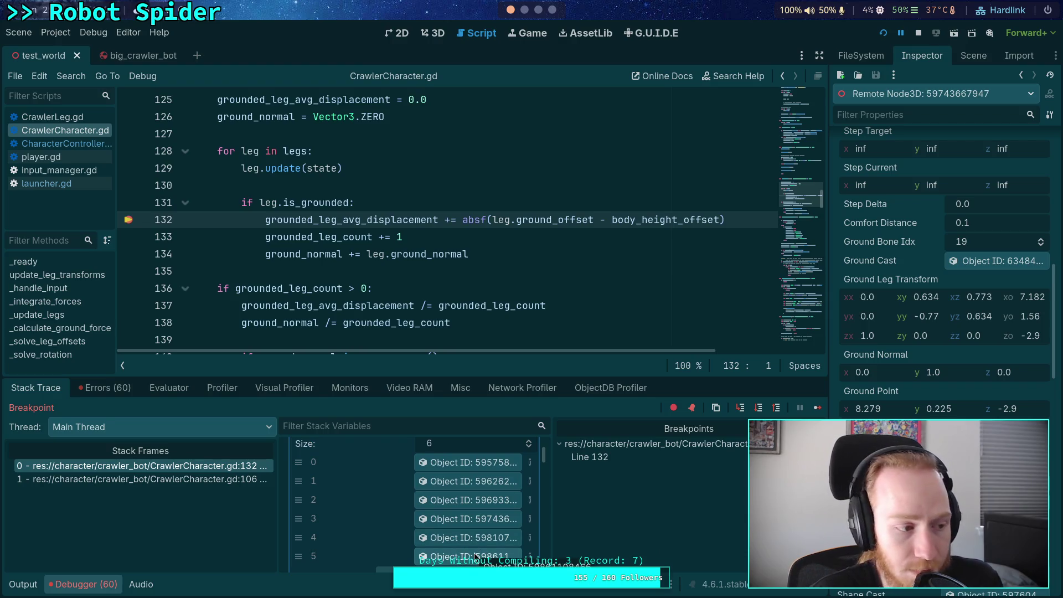
{"action": "left_click", "coordinate": [475, 556]}
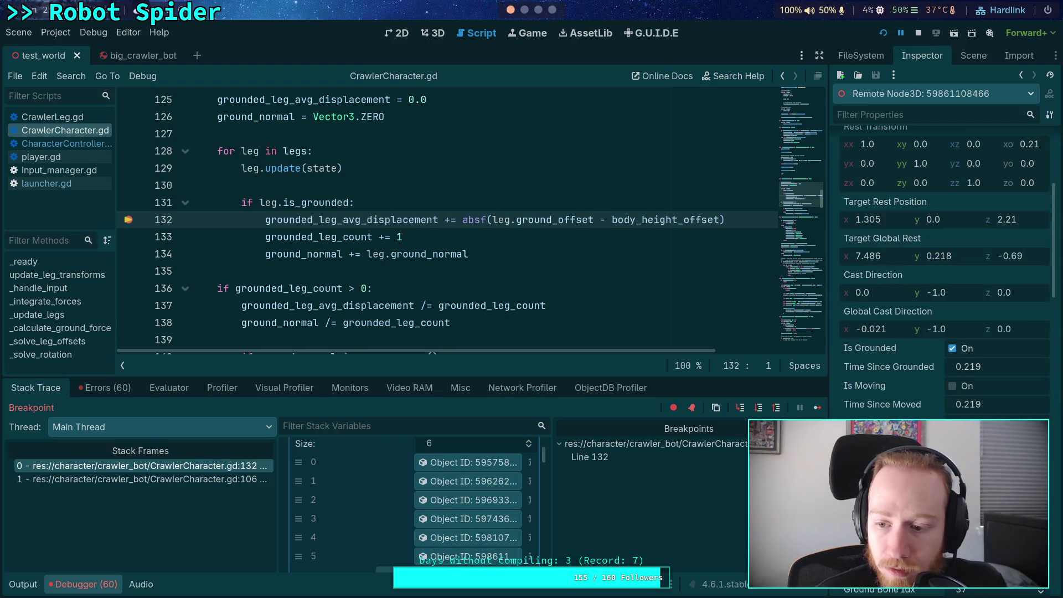
{"action": "scroll", "coordinate": [944, 249], "scroll_direction": "down", "scroll_amount": 5}
{"action": "scroll", "coordinate": [944, 249], "scroll_direction": "down", "scroll_amount": 2}
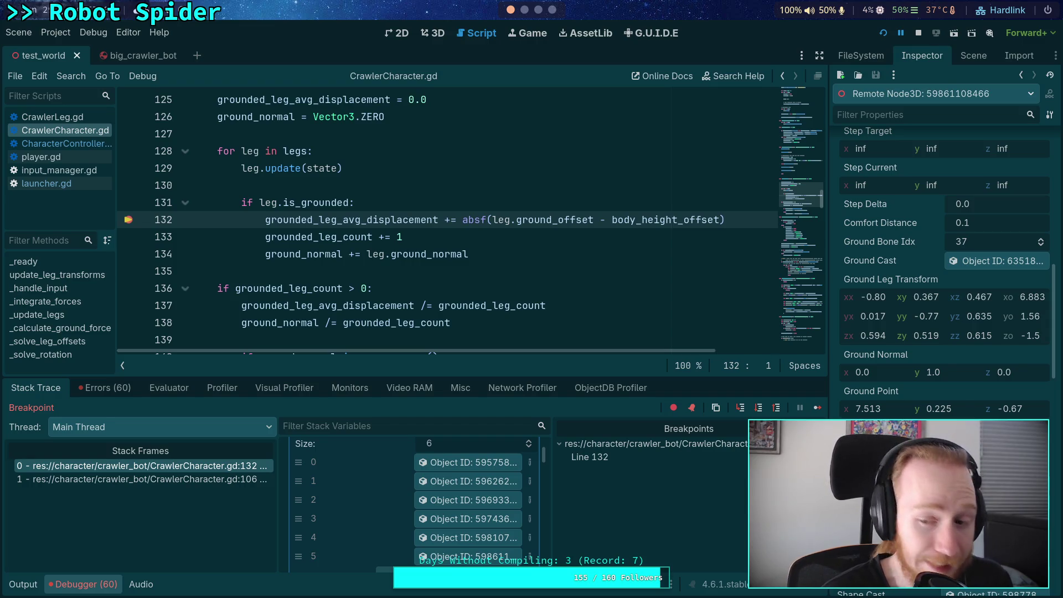
{"action": "left_click", "coordinate": [759, 407]}
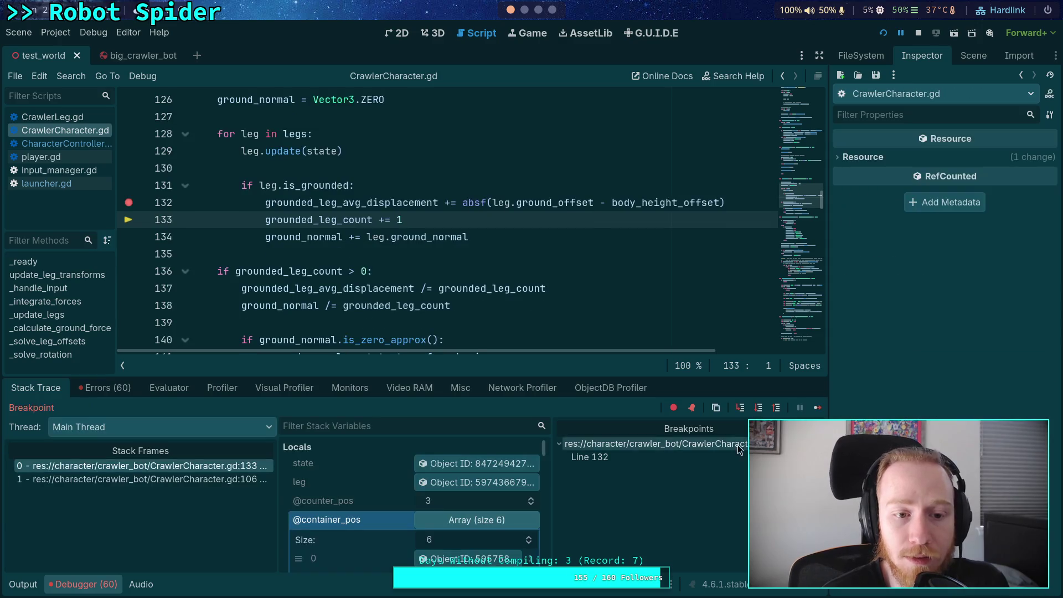
{"action": "left_click", "coordinate": [470, 488]}
{"action": "left_click", "coordinate": [470, 488]}
{"action": "scroll", "coordinate": [462, 498], "scroll_direction": "down", "scroll_amount": 3}
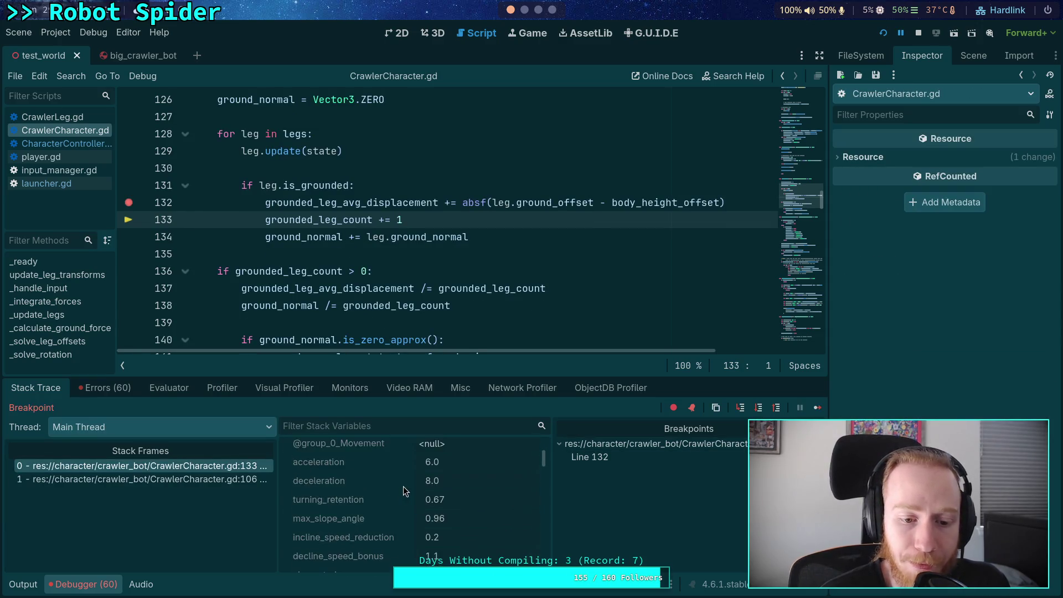
{"action": "scroll", "coordinate": [462, 504], "scroll_direction": "up", "scroll_amount": 4}
{"action": "left_click", "coordinate": [459, 519]}
{"action": "scroll", "coordinate": [440, 520], "scroll_direction": "down", "scroll_amount": 2}
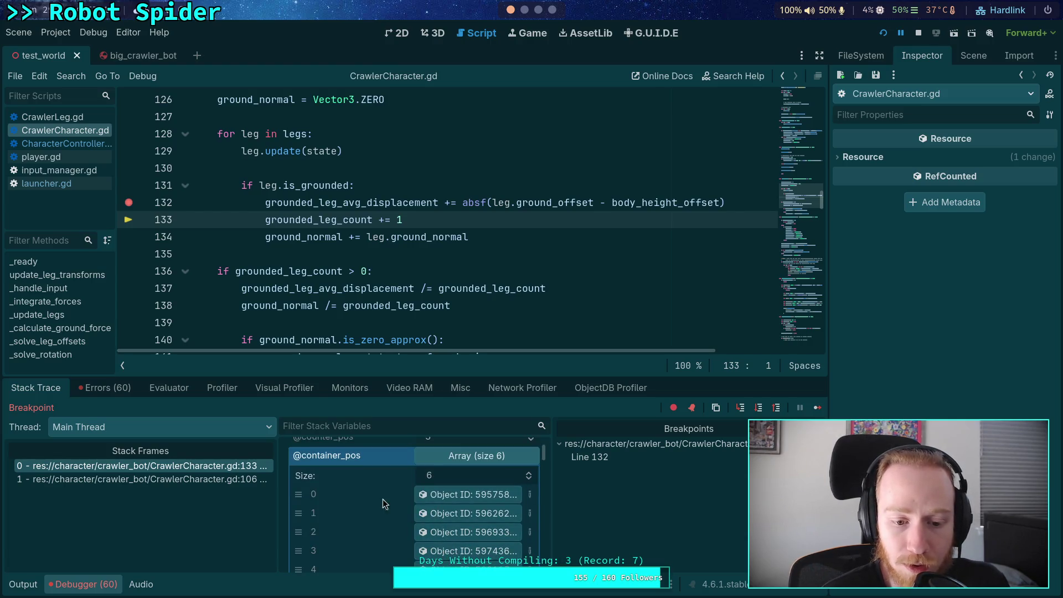
{"action": "scroll", "coordinate": [410, 504], "scroll_direction": "up", "scroll_amount": 2}
{"action": "scroll", "coordinate": [432, 507], "scroll_direction": "down", "scroll_amount": 1}
{"action": "scroll", "coordinate": [432, 507], "scroll_direction": "down", "scroll_amount": 1}
{"action": "left_click", "coordinate": [437, 551]}
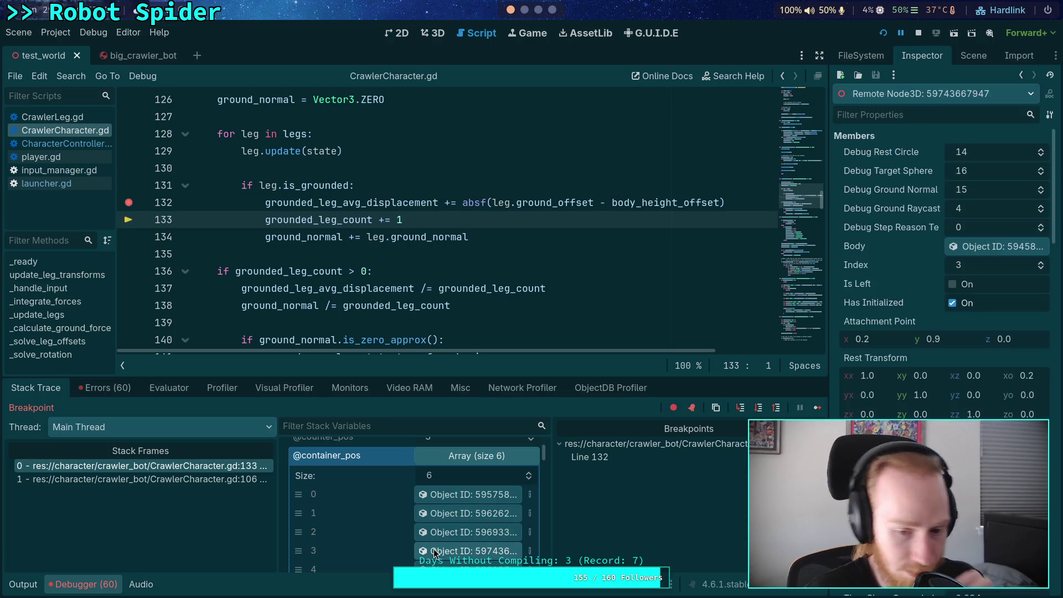
{"action": "scroll", "coordinate": [941, 250], "scroll_direction": "down", "scroll_amount": 5}
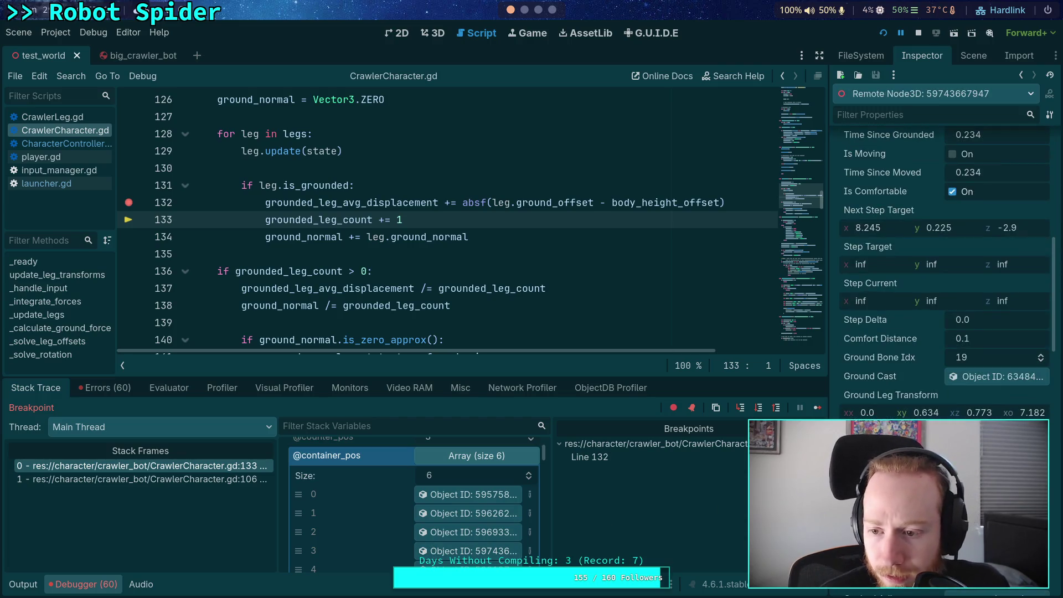
{"action": "scroll", "coordinate": [941, 249], "scroll_direction": "down", "scroll_amount": 2}
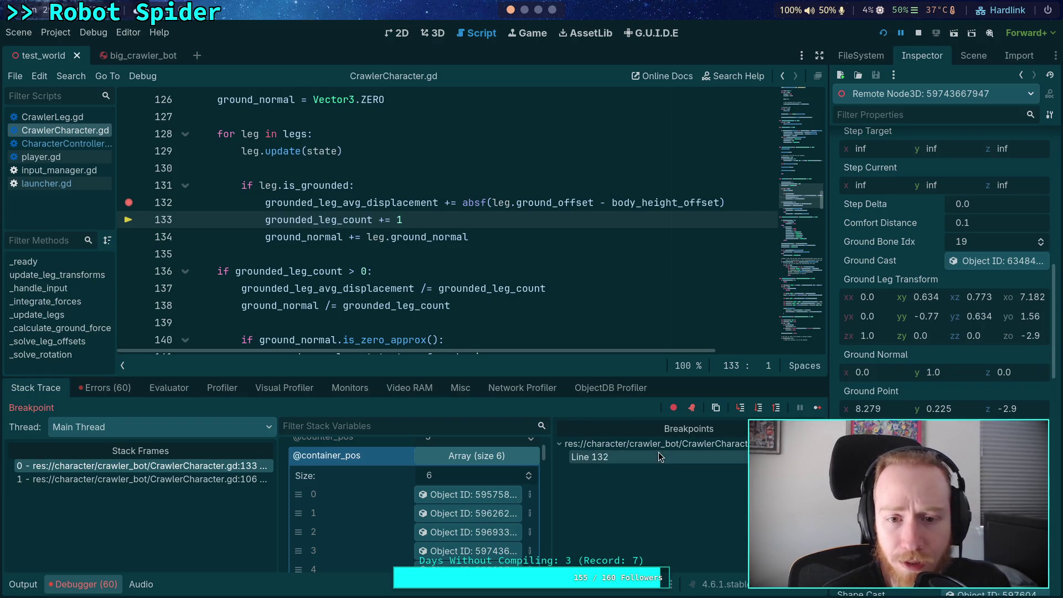
{"action": "scroll", "coordinate": [474, 516], "scroll_direction": "down", "scroll_amount": 10}
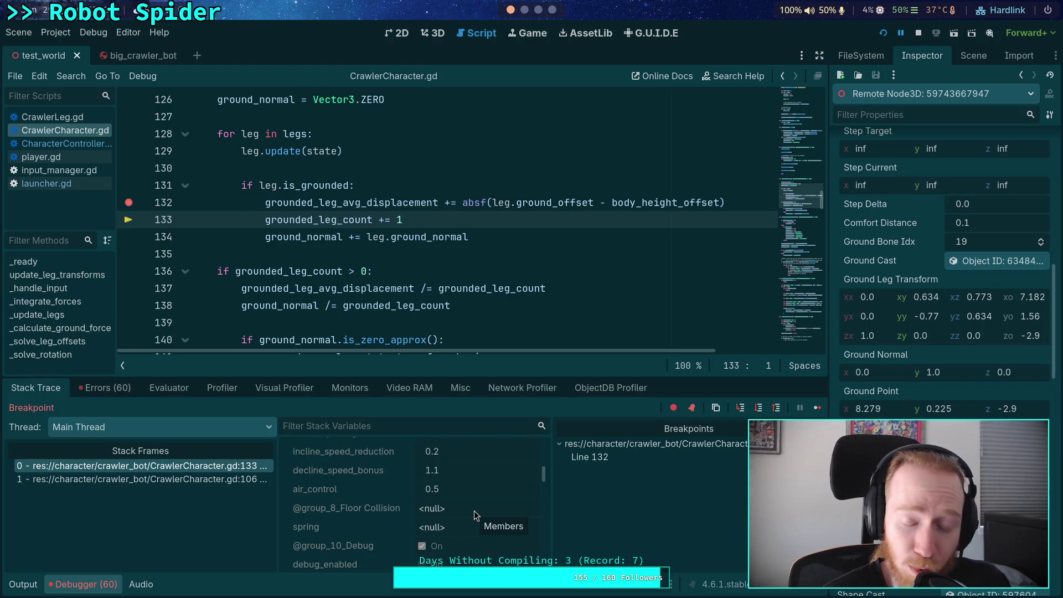
{"action": "scroll", "coordinate": [474, 512], "scroll_direction": "down", "scroll_amount": 10}
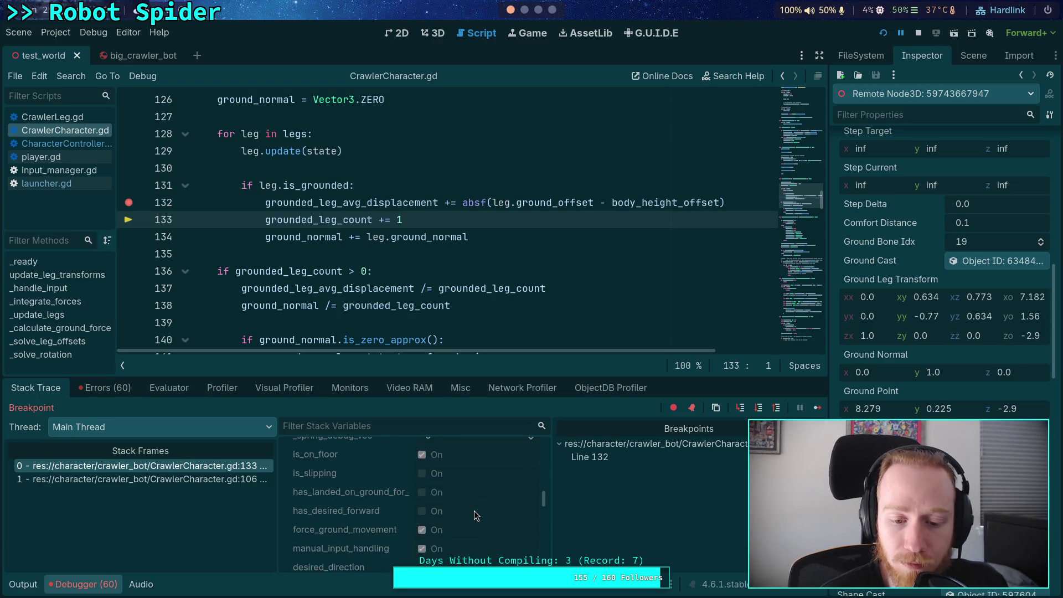
{"action": "scroll", "coordinate": [474, 511], "scroll_direction": "down", "scroll_amount": 10}
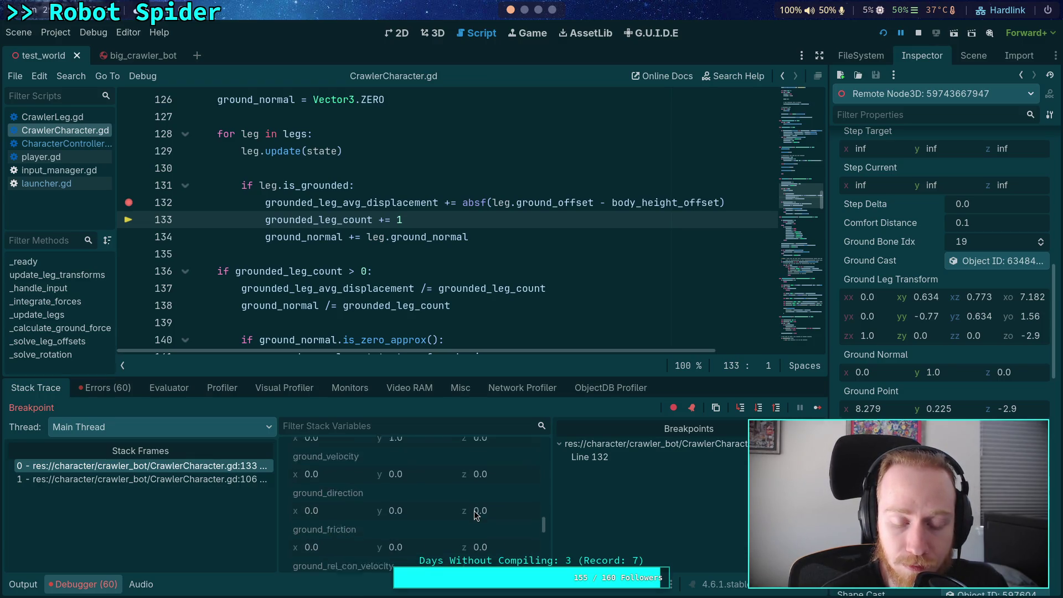
{"action": "scroll", "coordinate": [474, 511], "scroll_direction": "down", "scroll_amount": 2}
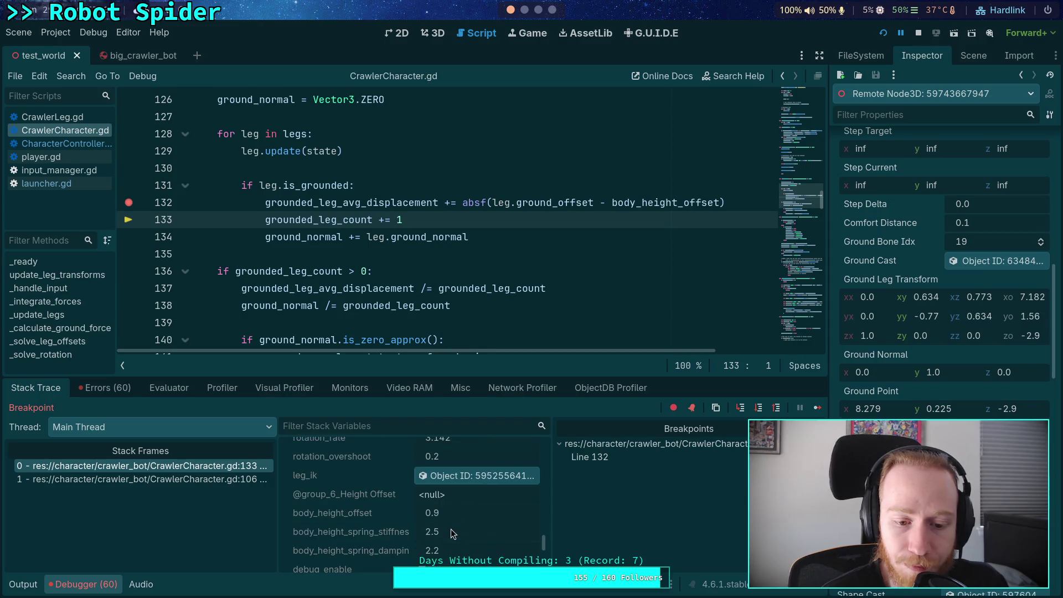
{"action": "scroll", "coordinate": [451, 531], "scroll_direction": "down", "scroll_amount": 1}
{"action": "scroll", "coordinate": [482, 521], "scroll_direction": "down", "scroll_amount": 8}
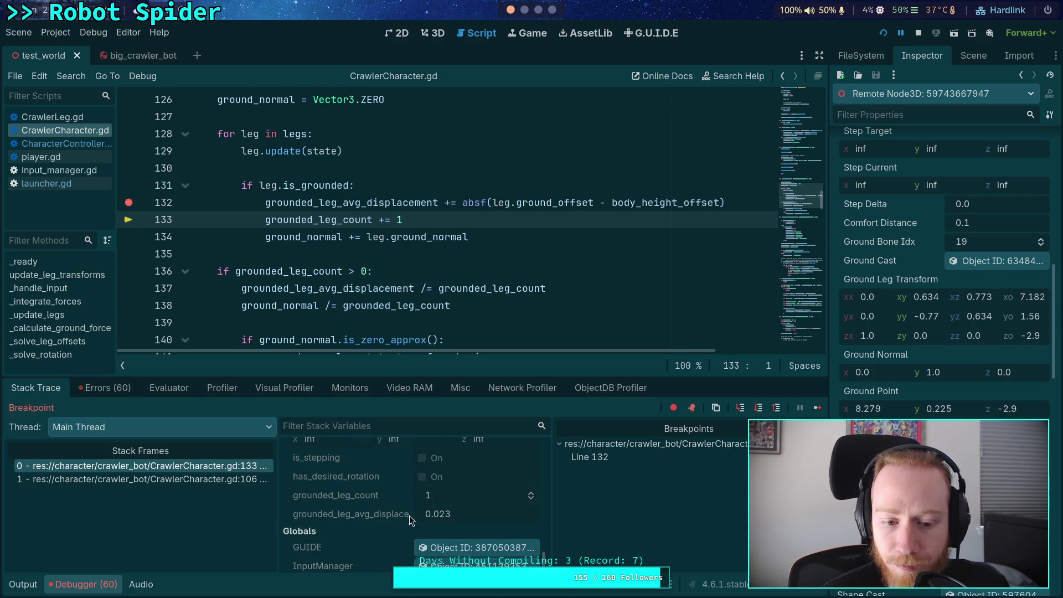
{"action": "scroll", "coordinate": [426, 506], "scroll_direction": "up", "scroll_amount": 5}
{"action": "scroll", "coordinate": [467, 510], "scroll_direction": "up", "scroll_amount": 5}
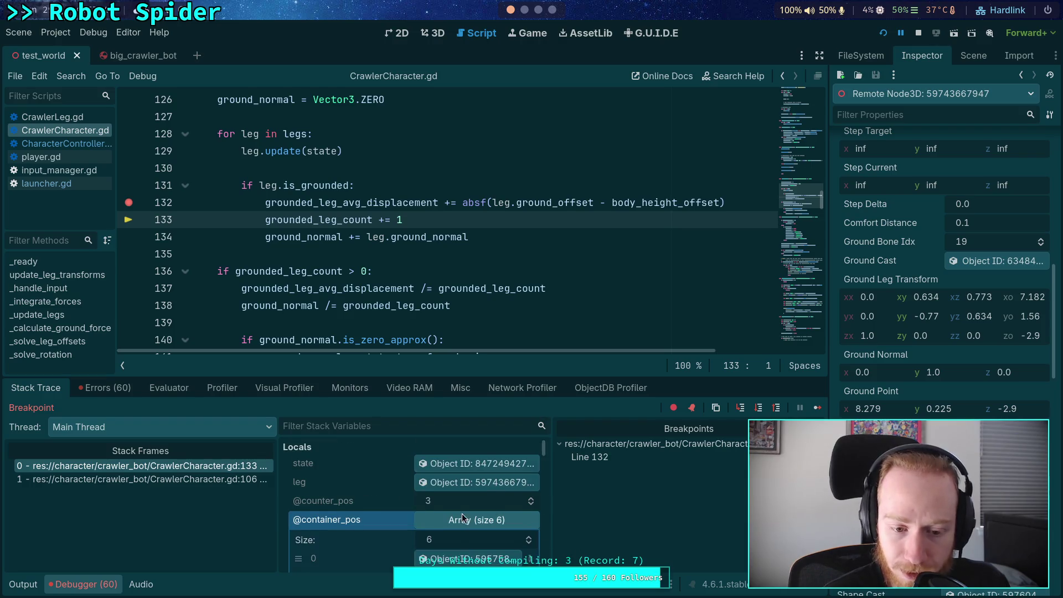
Step: Inspect the last leg (index 5), then continue to the line 132 breakpoint again
{"action": "left_click", "coordinate": [466, 509]}
{"action": "scroll", "coordinate": [458, 511], "scroll_direction": "down", "scroll_amount": 2}
{"action": "left_click", "coordinate": [466, 509]}
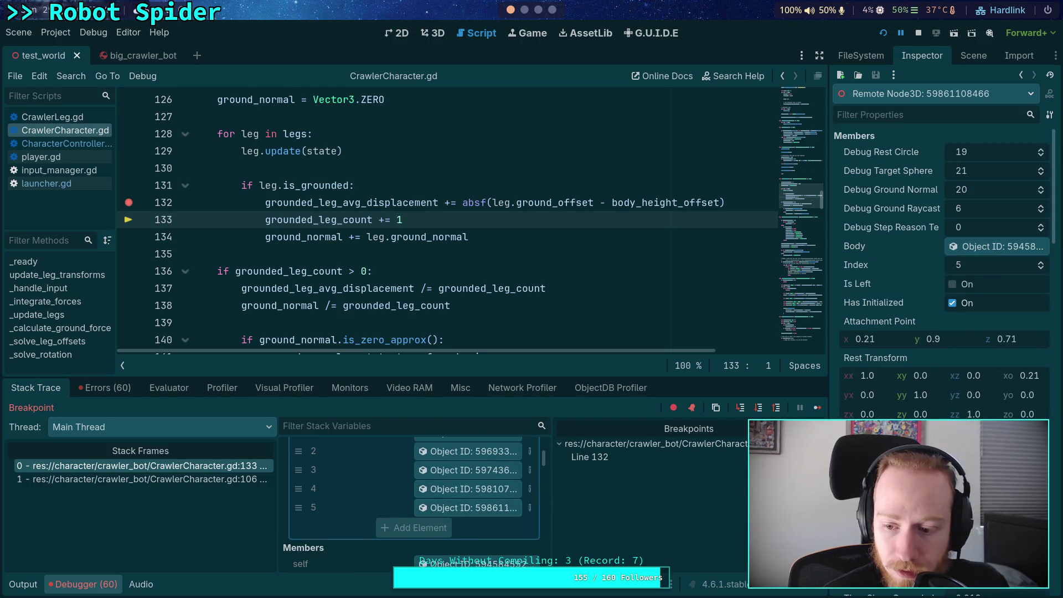
{"action": "left_click", "coordinate": [818, 406]}
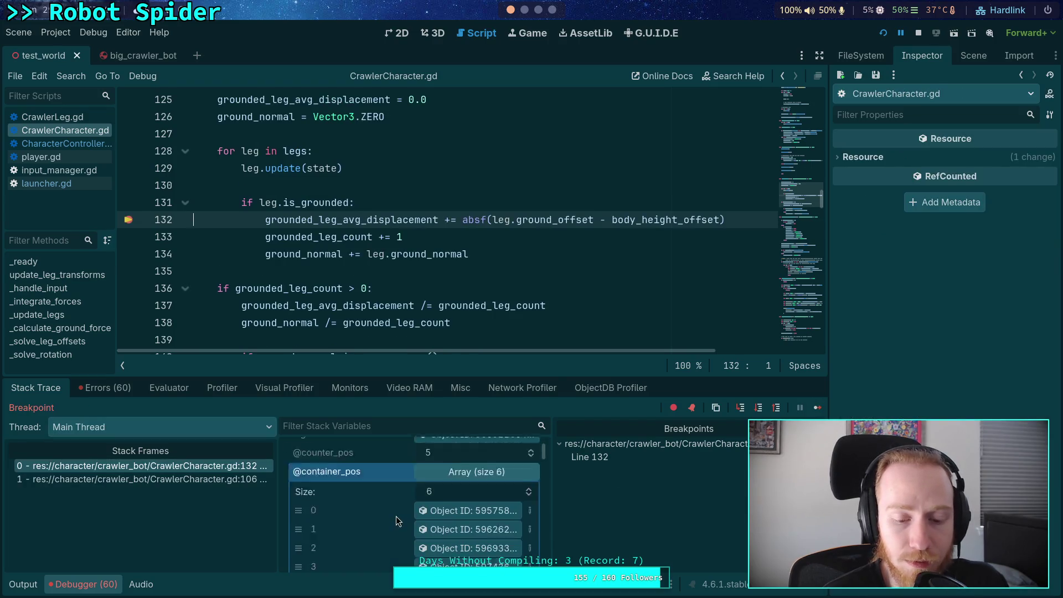
Step: Inspect leg element 1's live properties: Ground Offset 0.914 and ground point z -5.13
{"action": "scroll", "coordinate": [397, 507], "scroll_direction": "down", "scroll_amount": 10}
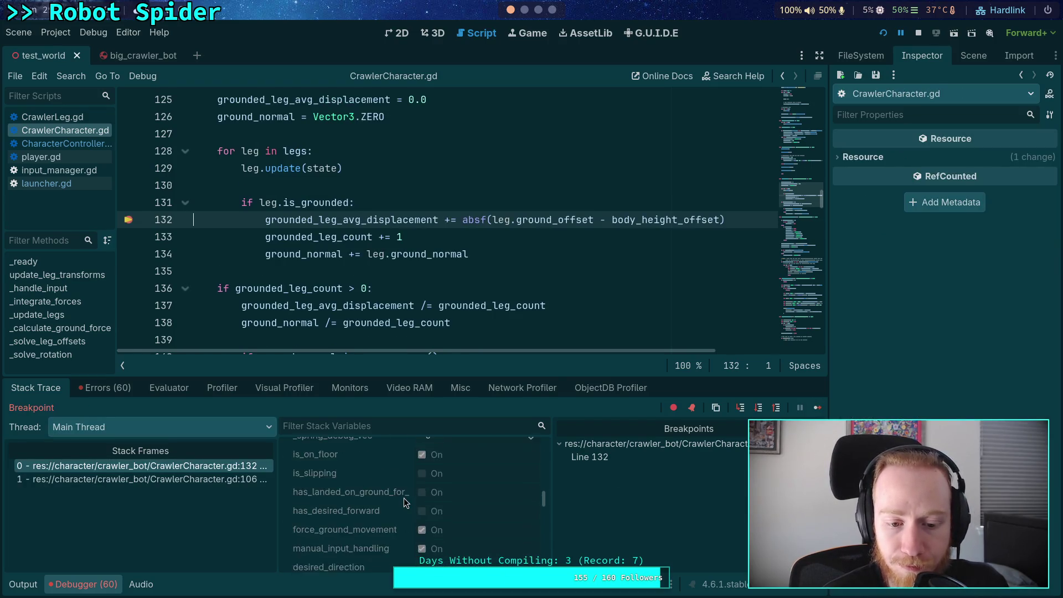
{"action": "scroll", "coordinate": [403, 497], "scroll_direction": "down", "scroll_amount": 3}
{"action": "scroll", "coordinate": [404, 498], "scroll_direction": "up", "scroll_amount": 3}
{"action": "scroll", "coordinate": [404, 497], "scroll_direction": "down", "scroll_amount": 2}
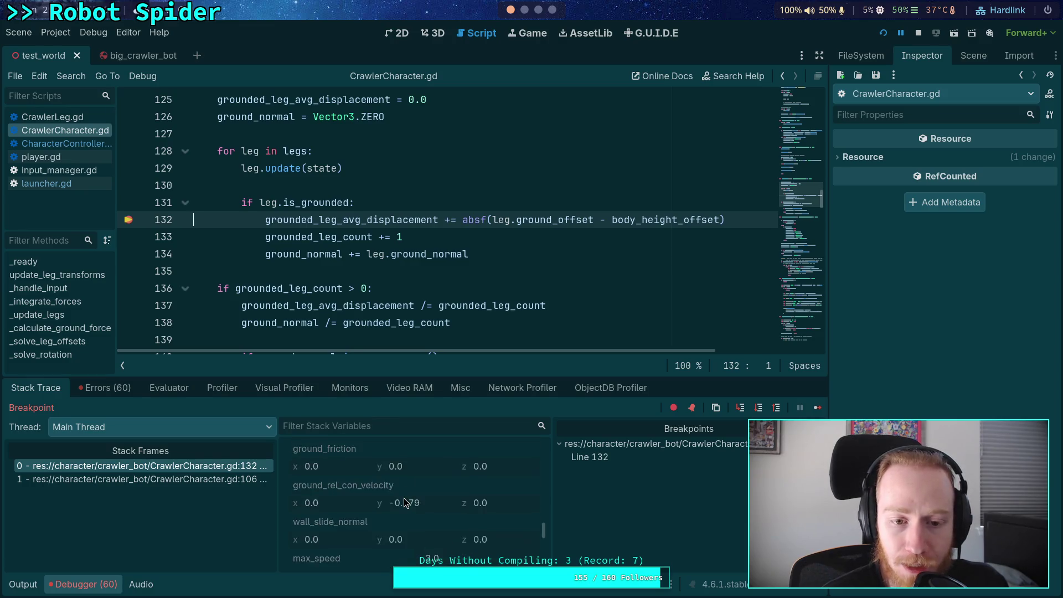
{"action": "scroll", "coordinate": [404, 499], "scroll_direction": "up", "scroll_amount": 12}
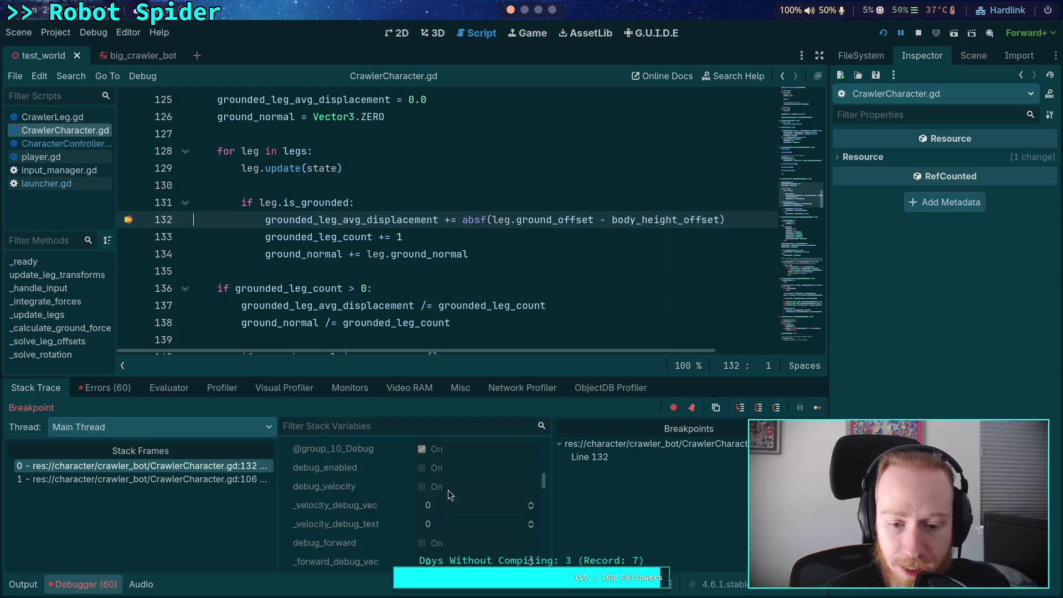
{"action": "scroll", "coordinate": [461, 492], "scroll_direction": "up", "scroll_amount": 1}
{"action": "scroll", "coordinate": [451, 483], "scroll_direction": "up", "scroll_amount": 1}
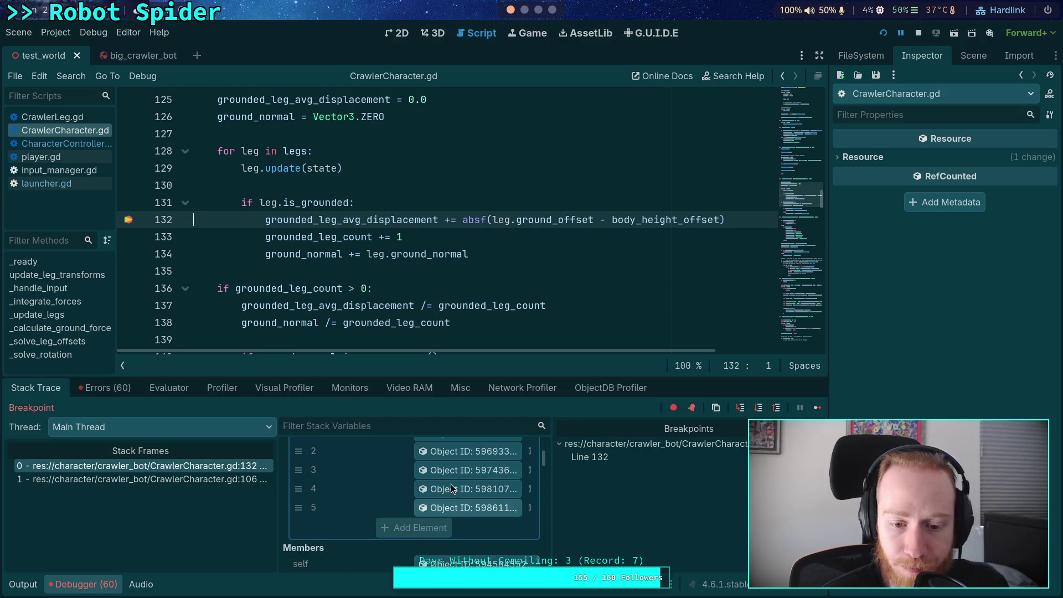
{"action": "left_click", "coordinate": [450, 512]}
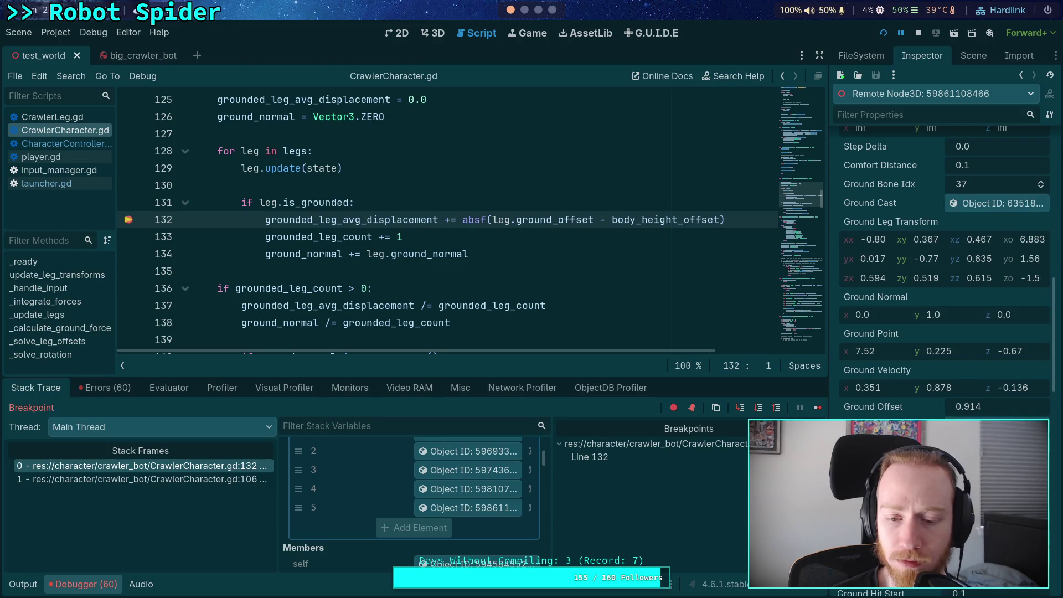
{"action": "scroll", "coordinate": [516, 485], "scroll_direction": "up", "scroll_amount": 3}
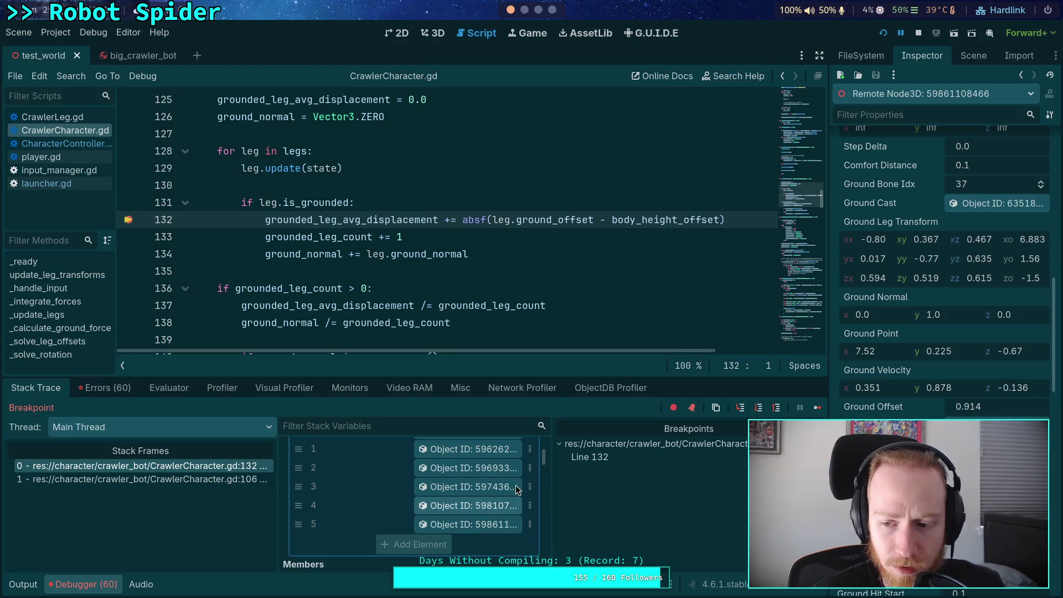
{"action": "left_click", "coordinate": [460, 497]}
{"action": "scroll", "coordinate": [941, 249], "scroll_direction": "down", "scroll_amount": 10}
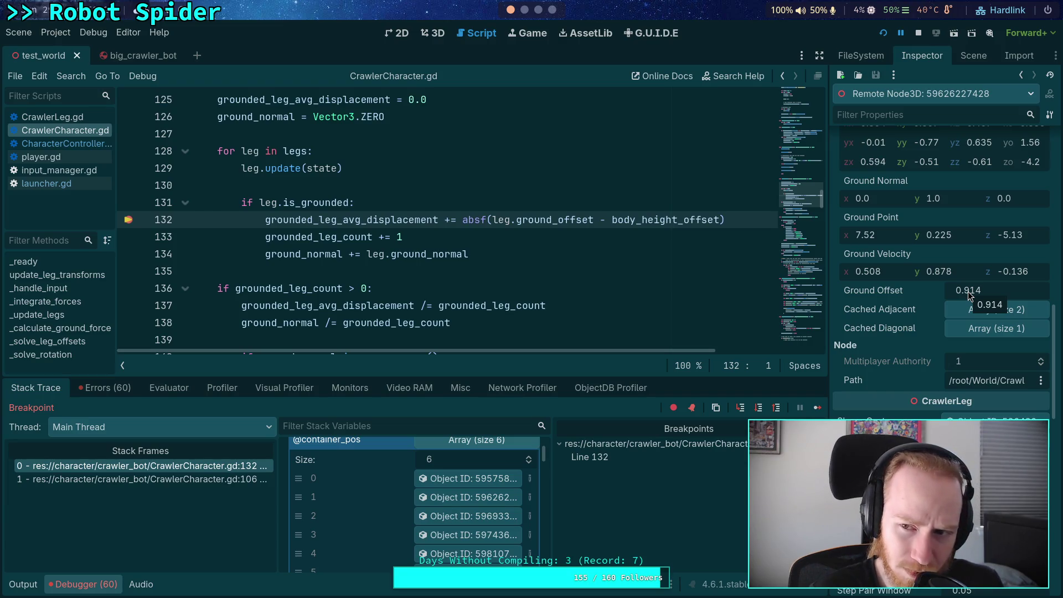
Step: Compare Ground Offset of leg 0 (inf) with leg 1 (about 0.91)
{"action": "left_click", "coordinate": [449, 479]}
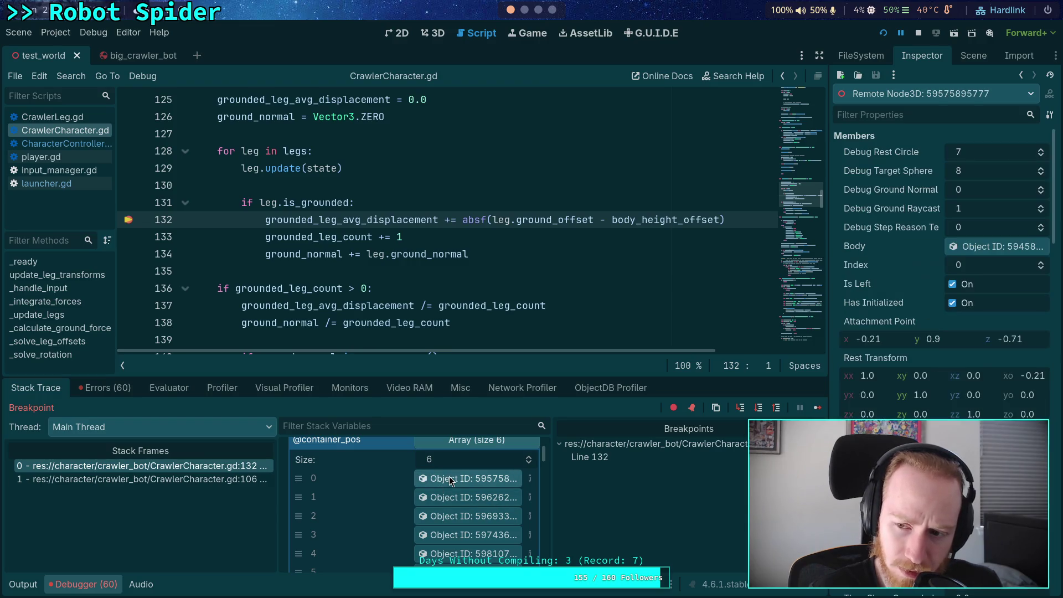
{"action": "scroll", "coordinate": [933, 419], "scroll_direction": "down", "scroll_amount": 10}
{"action": "scroll", "coordinate": [933, 419], "scroll_direction": "down", "scroll_amount": 15}
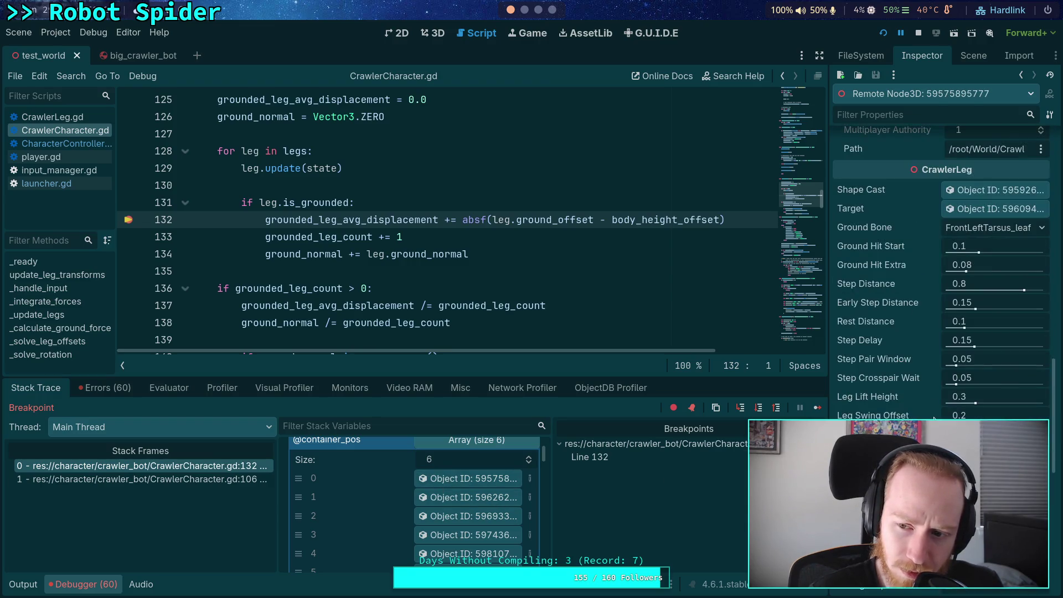
{"action": "scroll", "coordinate": [934, 419], "scroll_direction": "up", "scroll_amount": 12}
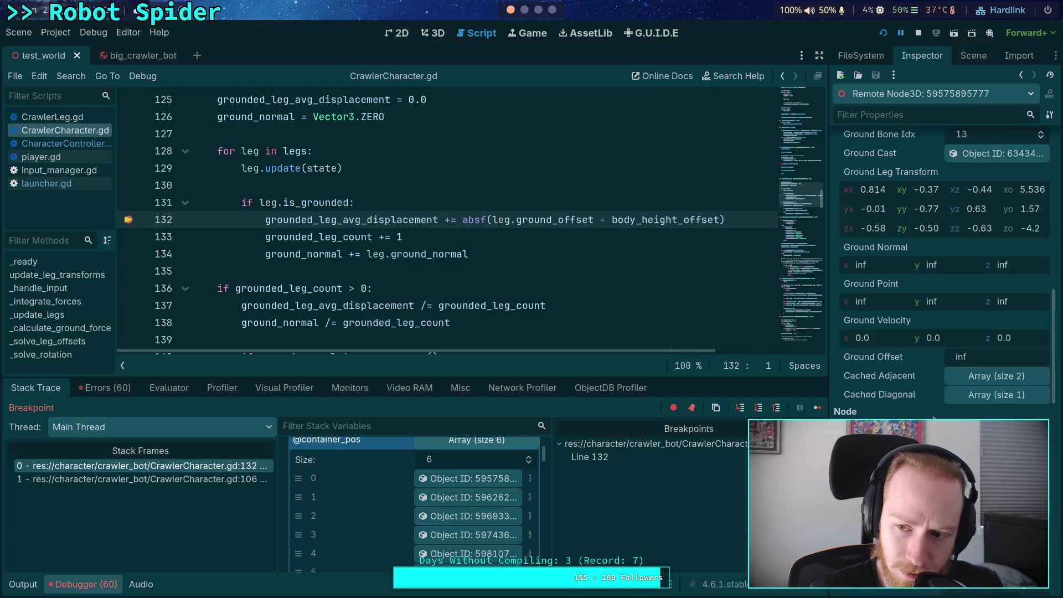
{"action": "scroll", "coordinate": [933, 419], "scroll_direction": "up", "scroll_amount": 5}
{"action": "scroll", "coordinate": [934, 419], "scroll_direction": "up", "scroll_amount": 5}
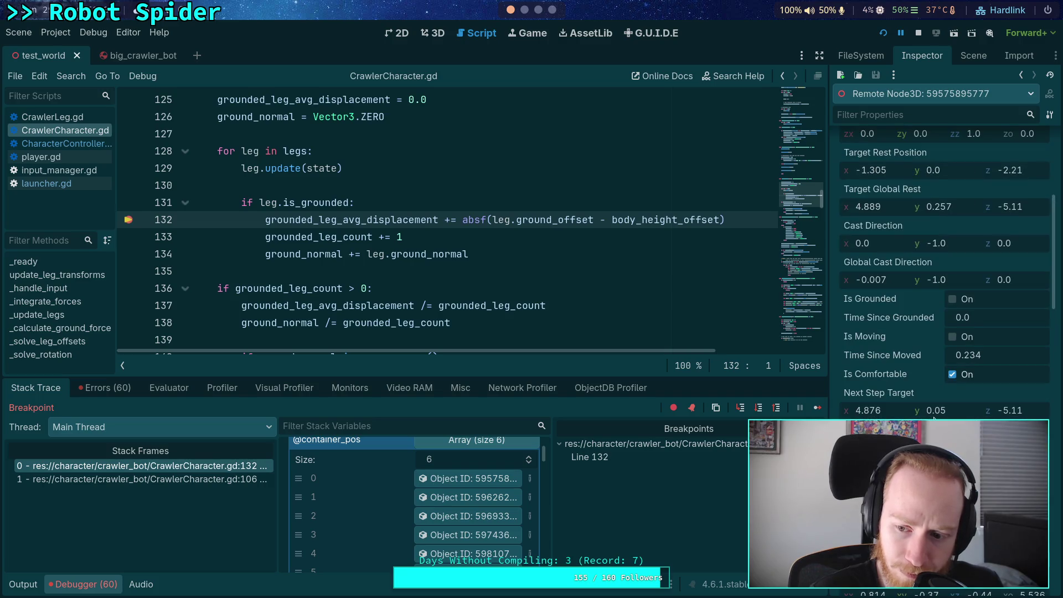
{"action": "scroll", "coordinate": [933, 419], "scroll_direction": "down", "scroll_amount": 10}
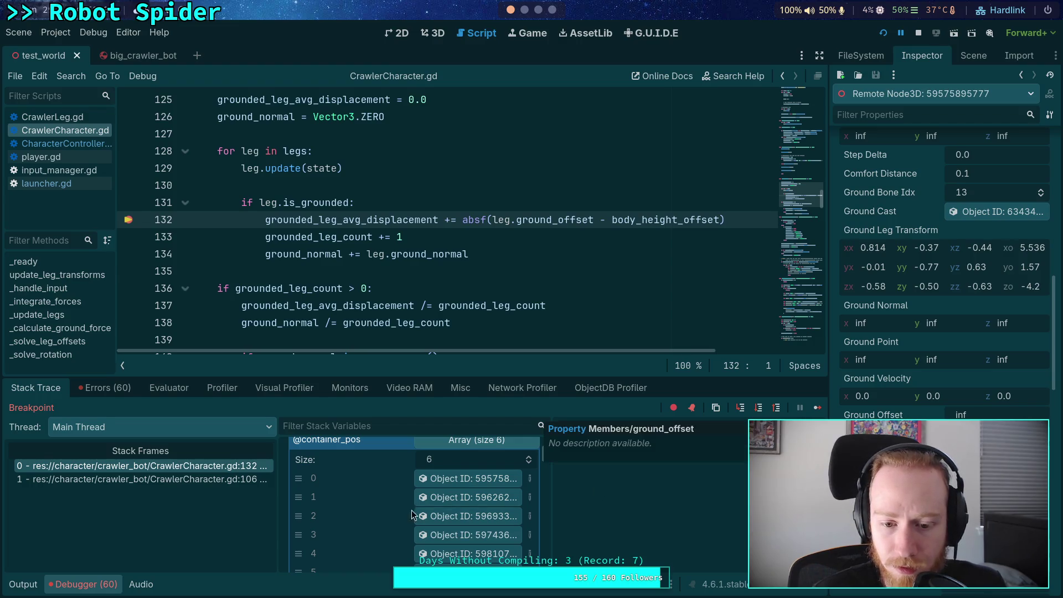
{"action": "left_click", "coordinate": [470, 497]}
{"action": "scroll", "coordinate": [941, 332], "scroll_direction": "down", "scroll_amount": 10}
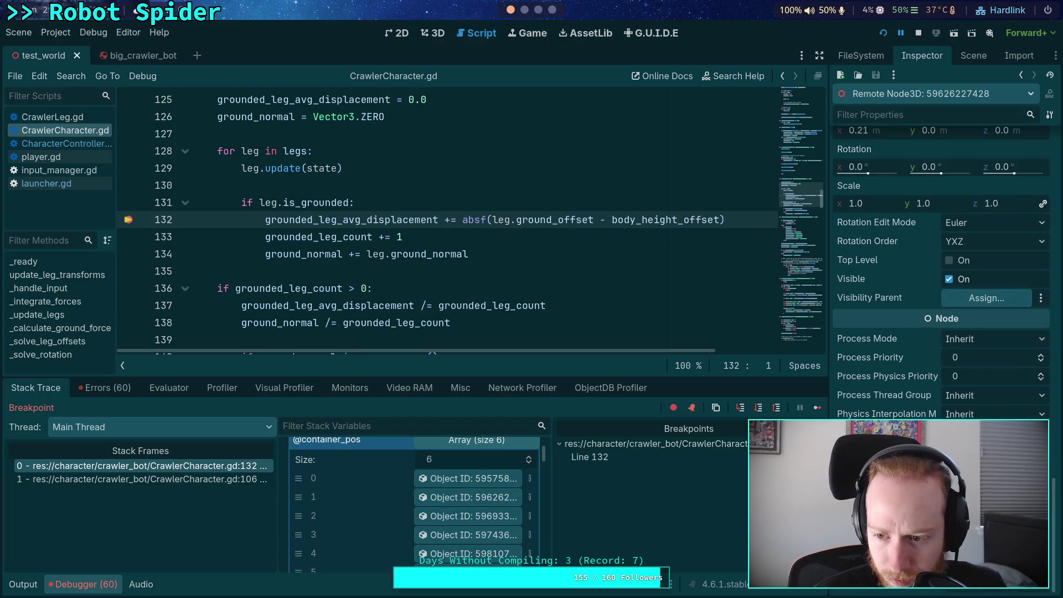
{"action": "scroll", "coordinate": [941, 277], "scroll_direction": "up", "scroll_amount": 7}
{"action": "scroll", "coordinate": [941, 277], "scroll_direction": "up", "scroll_amount": 15}
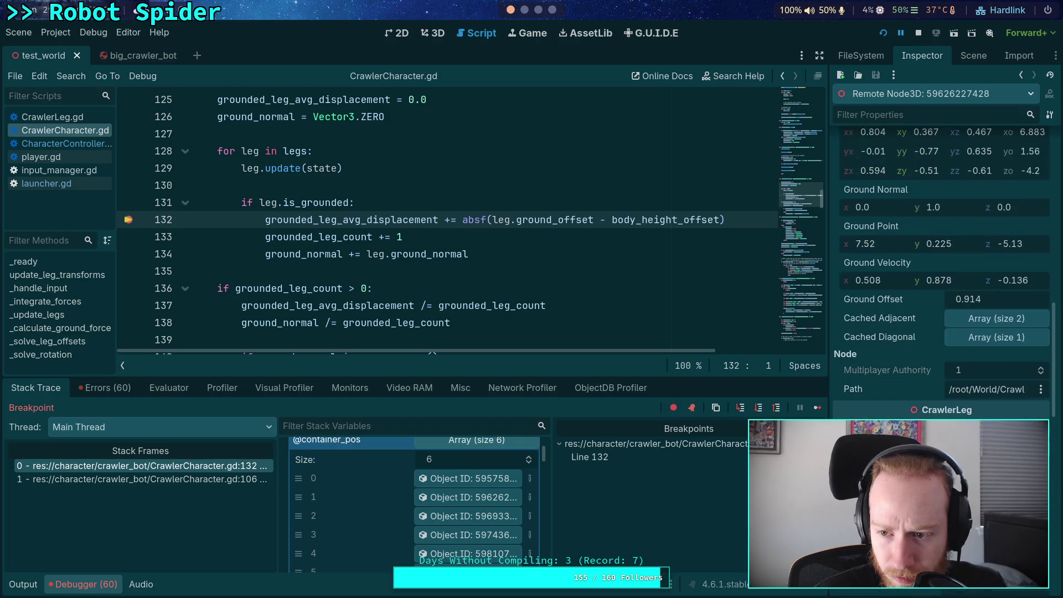
Step: Check Ground Offset on legs 3, 4 and 5, each about 0.91, then stop debugging
{"action": "left_click", "coordinate": [444, 535]}
{"action": "scroll", "coordinate": [941, 277], "scroll_direction": "down", "scroll_amount": 5}
{"action": "scroll", "coordinate": [942, 277], "scroll_direction": "down", "scroll_amount": 5}
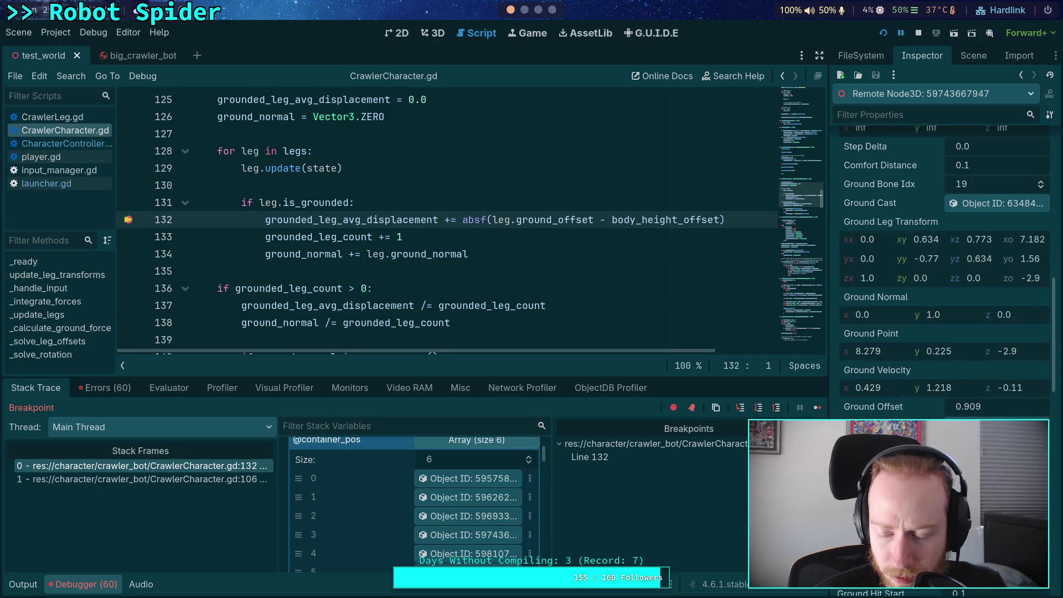
{"action": "scroll", "coordinate": [494, 488], "scroll_direction": "down", "scroll_amount": 2}
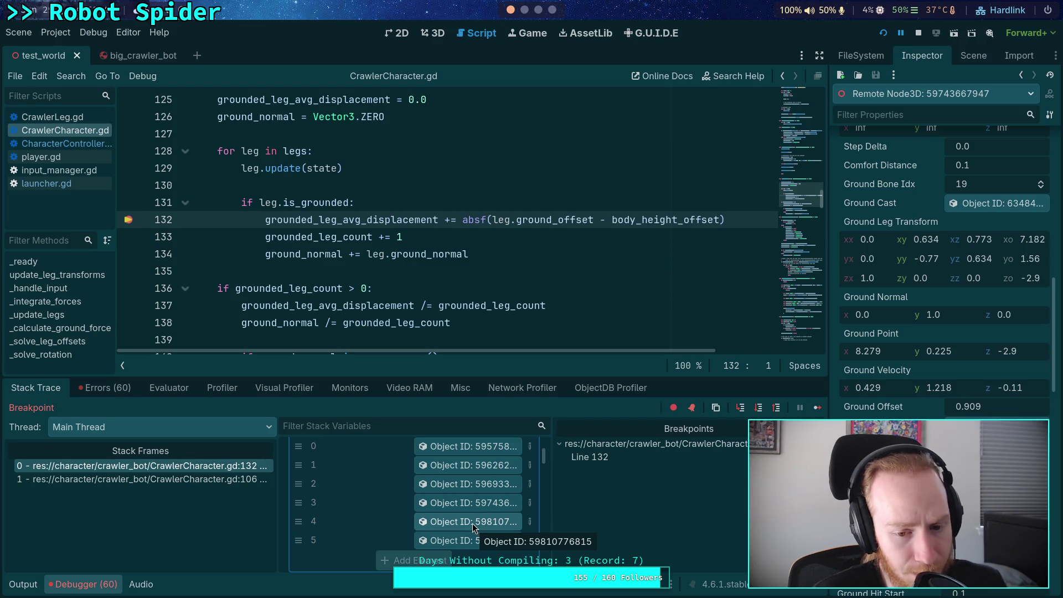
{"action": "left_click", "coordinate": [473, 523]}
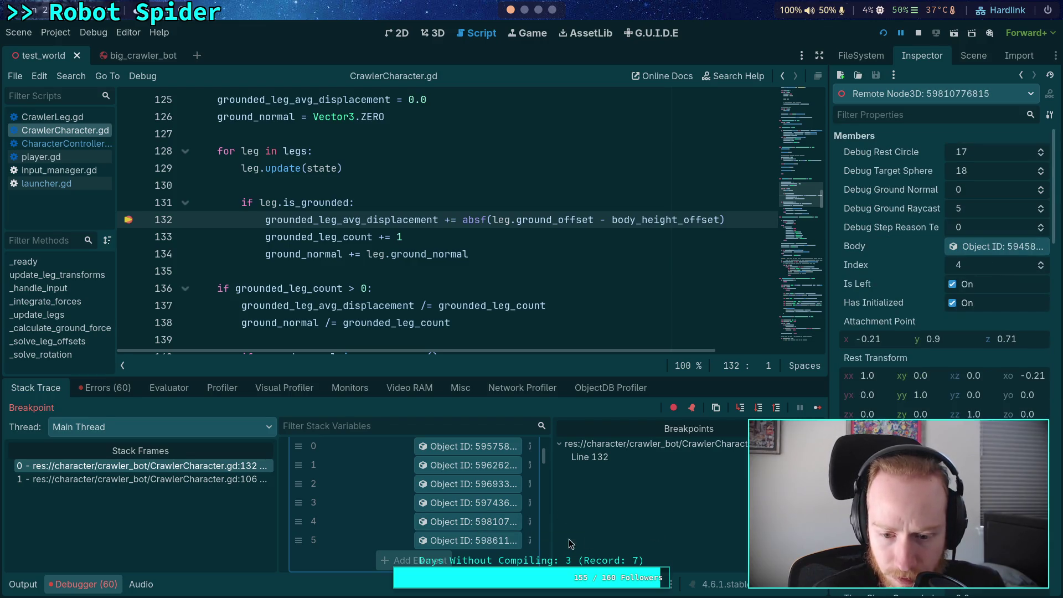
{"action": "left_click", "coordinate": [468, 543]}
{"action": "scroll", "coordinate": [942, 277], "scroll_direction": "down", "scroll_amount": 5}
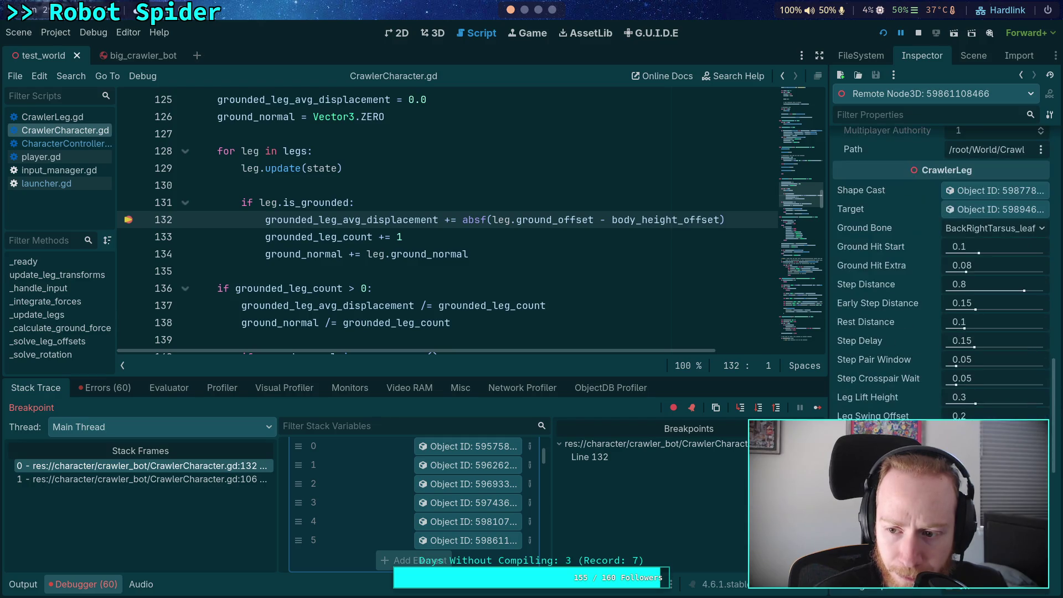
{"action": "scroll", "coordinate": [941, 249], "scroll_direction": "down", "scroll_amount": 7}
{"action": "scroll", "coordinate": [941, 249], "scroll_direction": "up", "scroll_amount": 5}
{"action": "scroll", "coordinate": [941, 249], "scroll_direction": "up", "scroll_amount": 6}
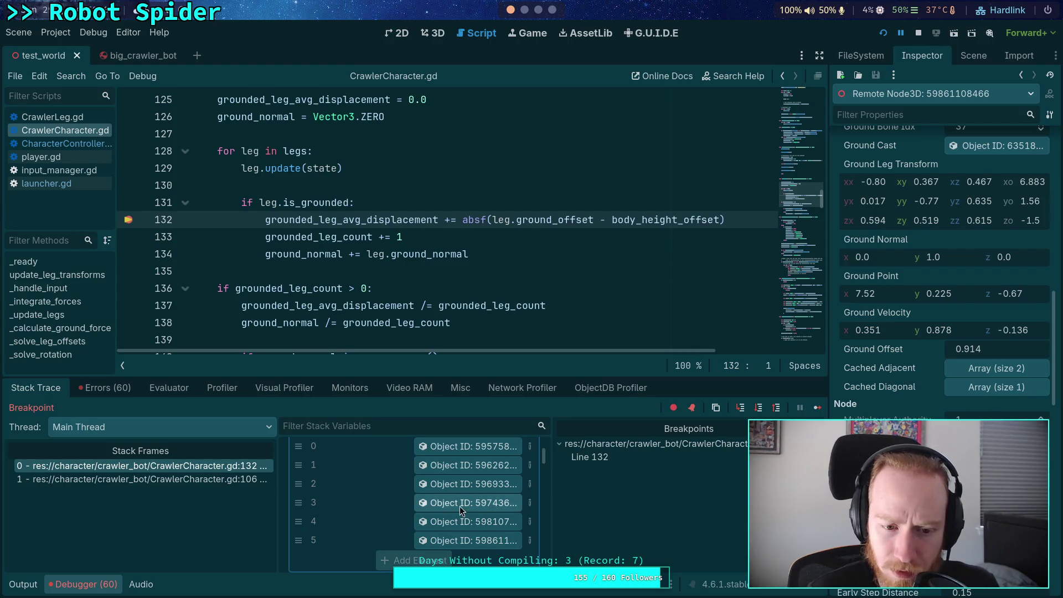
{"action": "scroll", "coordinate": [443, 485], "scroll_direction": "up", "scroll_amount": 3}
{"action": "scroll", "coordinate": [483, 503], "scroll_direction": "down", "scroll_amount": 3}
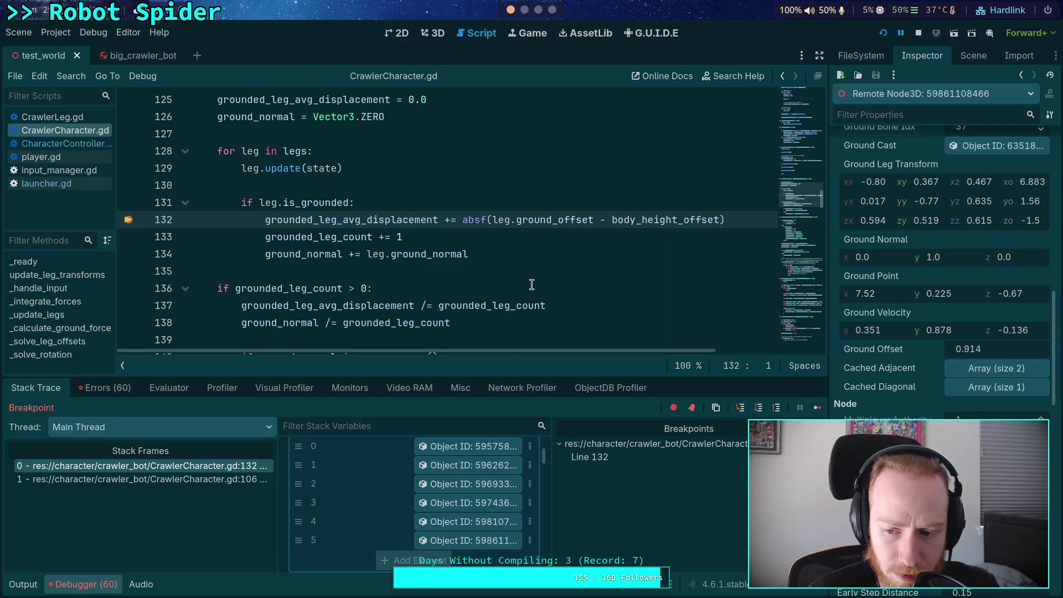
{"action": "scroll", "coordinate": [532, 285], "scroll_direction": "down", "scroll_amount": 1}
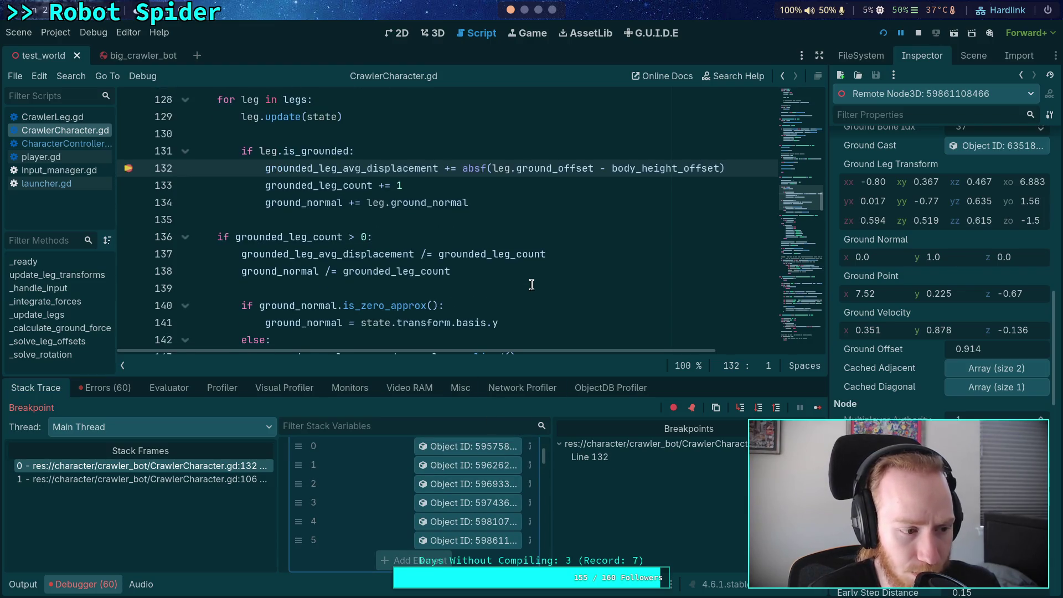
{"action": "left_click", "coordinate": [919, 33]}
Step: Relaunch the crawler game and continue past the line 132 breakpoint so the spider runs
{"action": "left_click", "coordinate": [880, 33]}
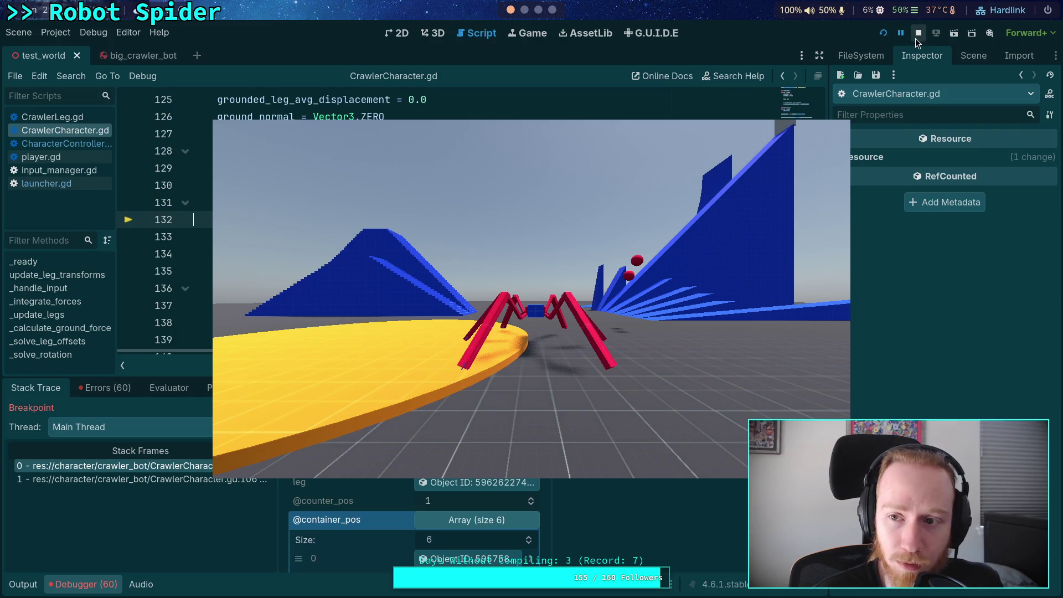
{"action": "key", "text": "F12"}
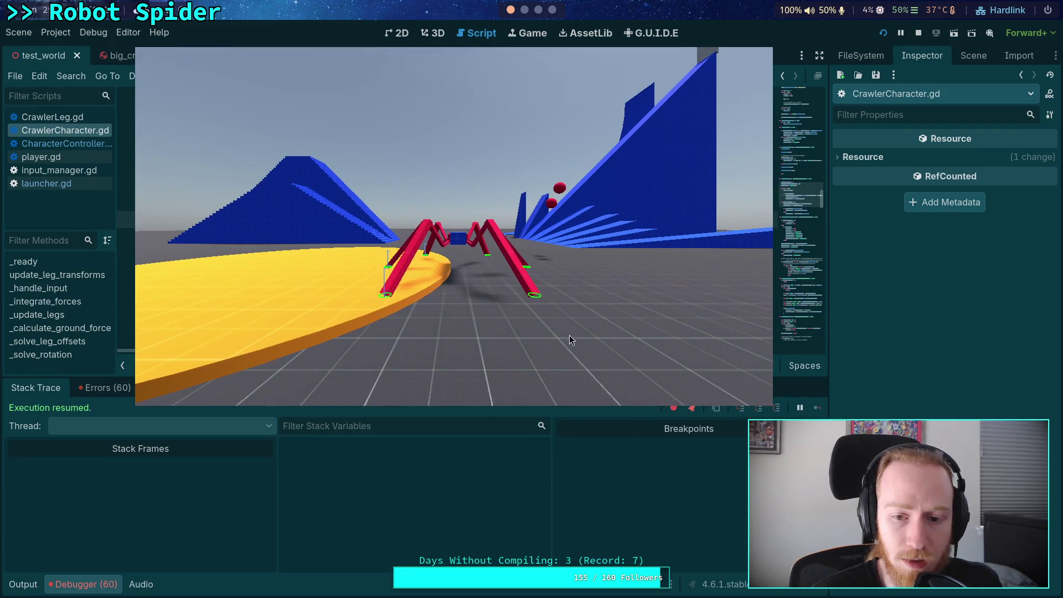
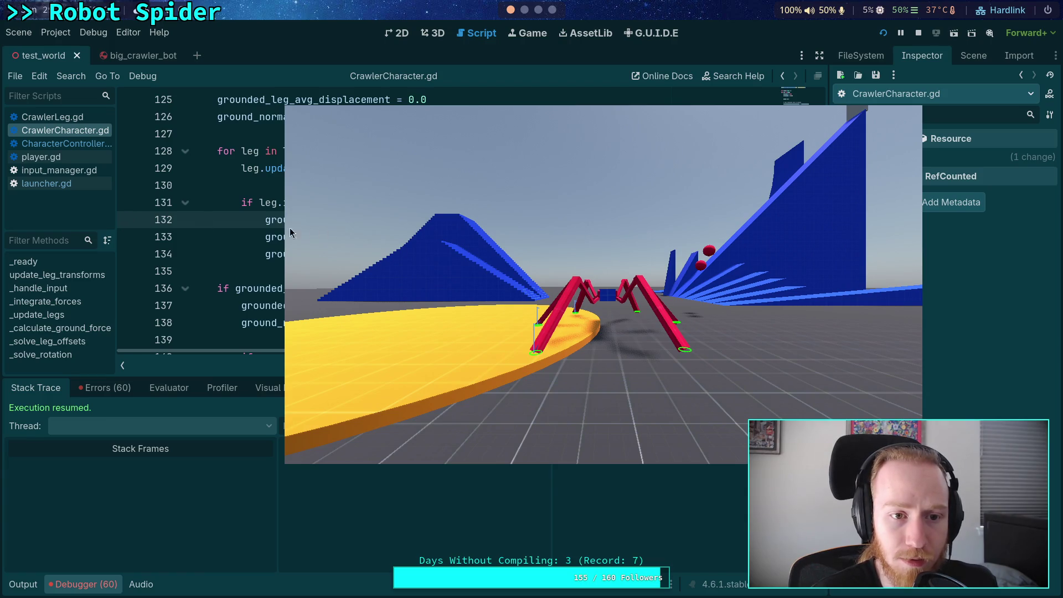
Step: Add a breakpoint on line 126 of CrawlerCharacter.gd
{"action": "left_click_drag", "start_coordinate": [414, 229], "coordinate": [522, 225]}
{"action": "scroll", "coordinate": [290, 211], "scroll_direction": "up", "scroll_amount": 2}
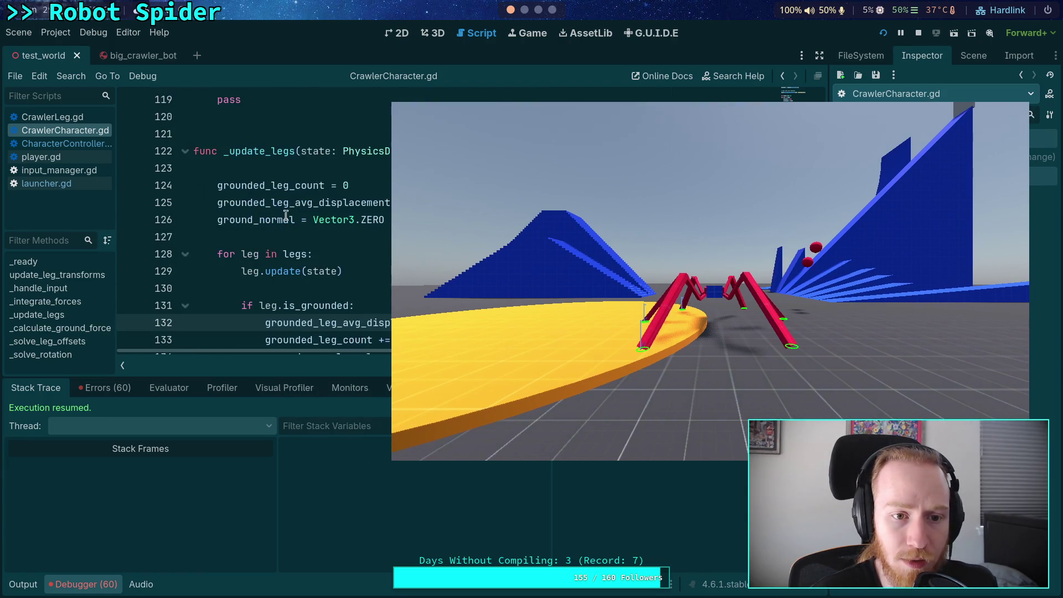
{"action": "left_click", "coordinate": [131, 220]}
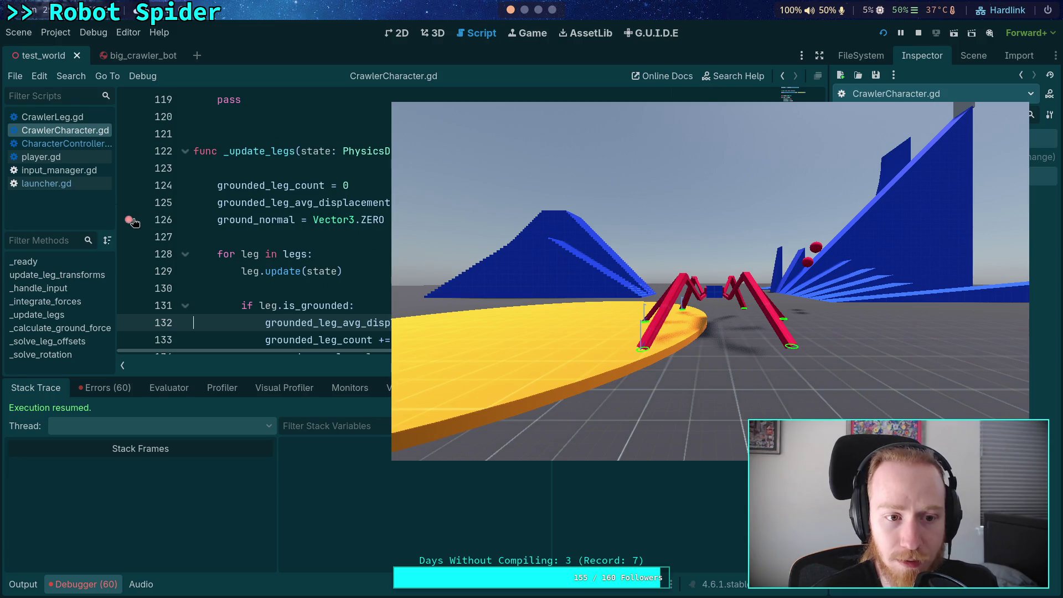
Step: Move the game window off the code, enlarge the debugger panel and expand the six-element legs array
{"action": "left_click_drag", "start_coordinate": [590, 286], "coordinate": [303, 254]}
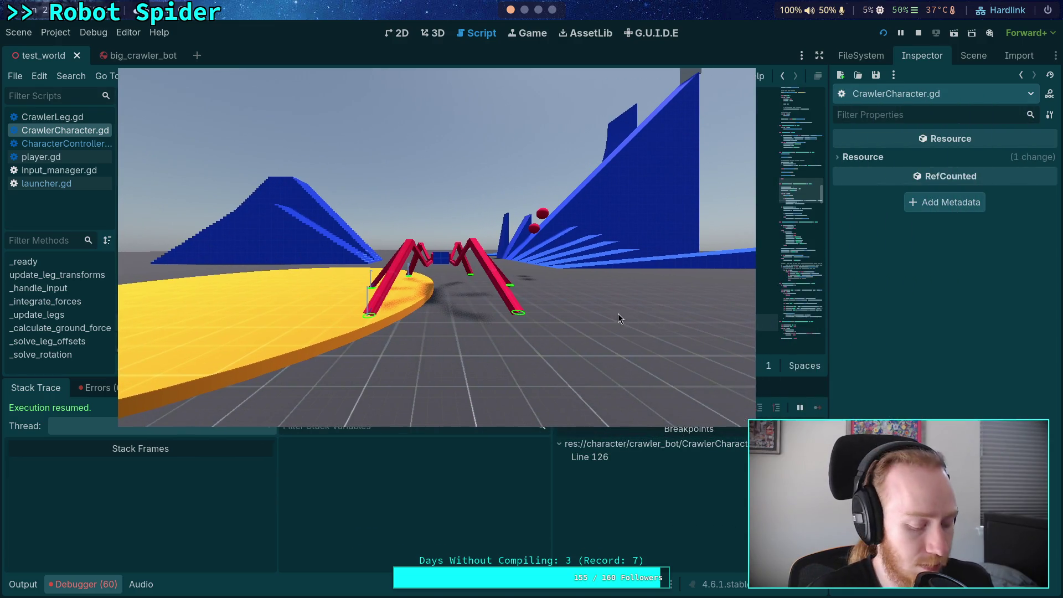
{"action": "left_click_drag", "start_coordinate": [495, 312], "coordinate": [489, 312]}
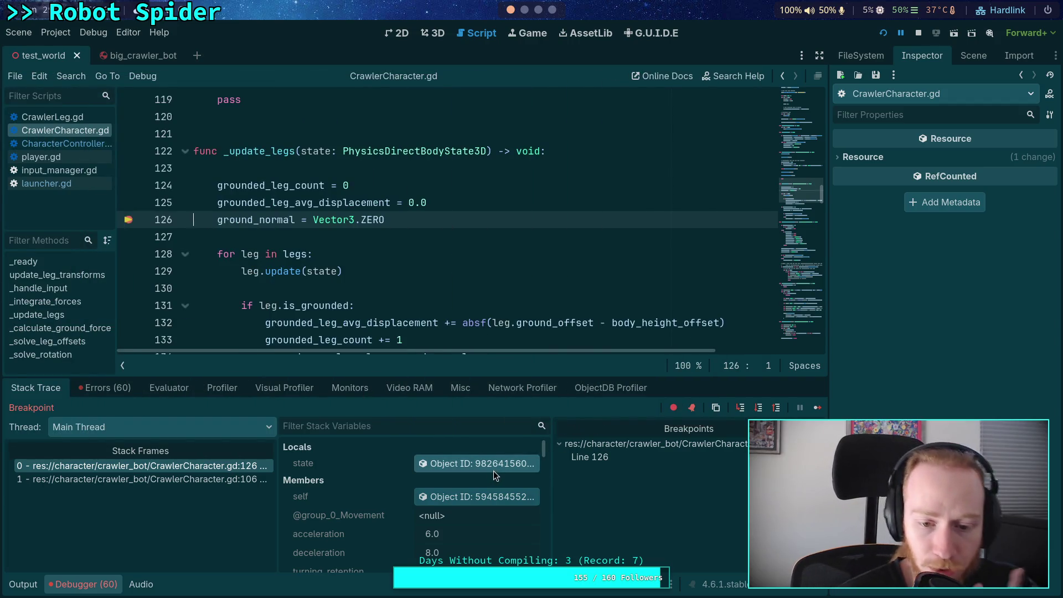
{"action": "scroll", "coordinate": [397, 458], "scroll_direction": "down", "scroll_amount": 3}
{"action": "scroll", "coordinate": [397, 463], "scroll_direction": "down", "scroll_amount": 2}
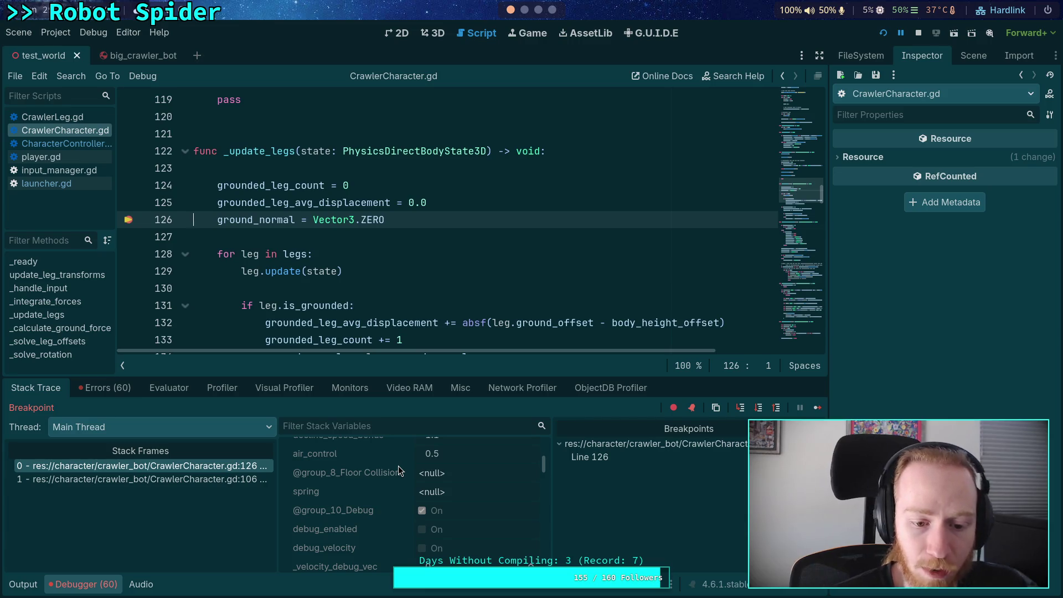
{"action": "scroll", "coordinate": [399, 467], "scroll_direction": "down", "scroll_amount": 1}
{"action": "scroll", "coordinate": [405, 474], "scroll_direction": "down", "scroll_amount": 4}
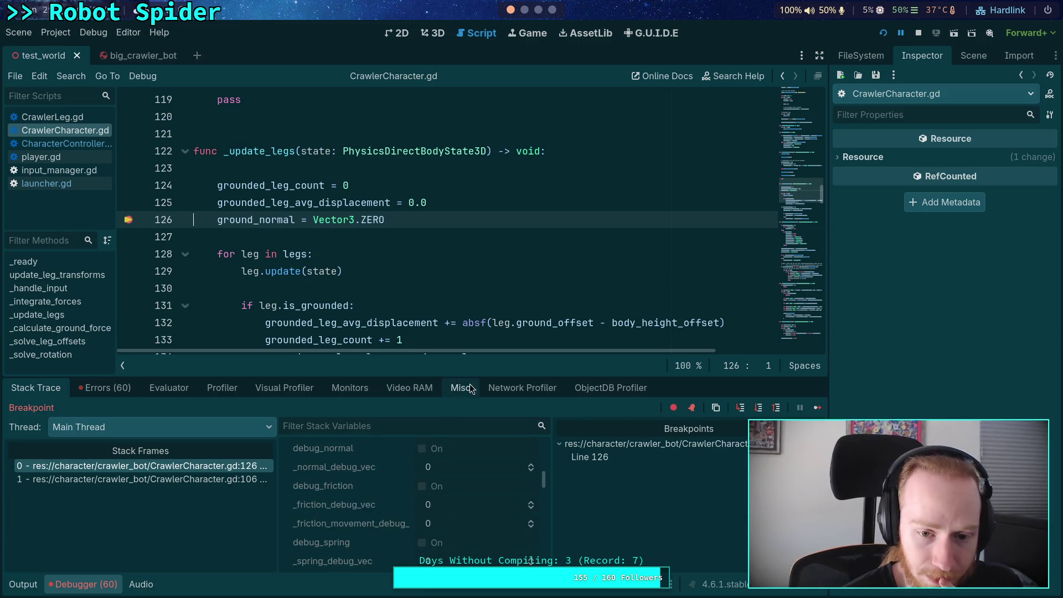
{"action": "left_click_drag", "start_coordinate": [477, 377], "coordinate": [473, 274]}
{"action": "scroll", "coordinate": [470, 456], "scroll_direction": "down", "scroll_amount": 5}
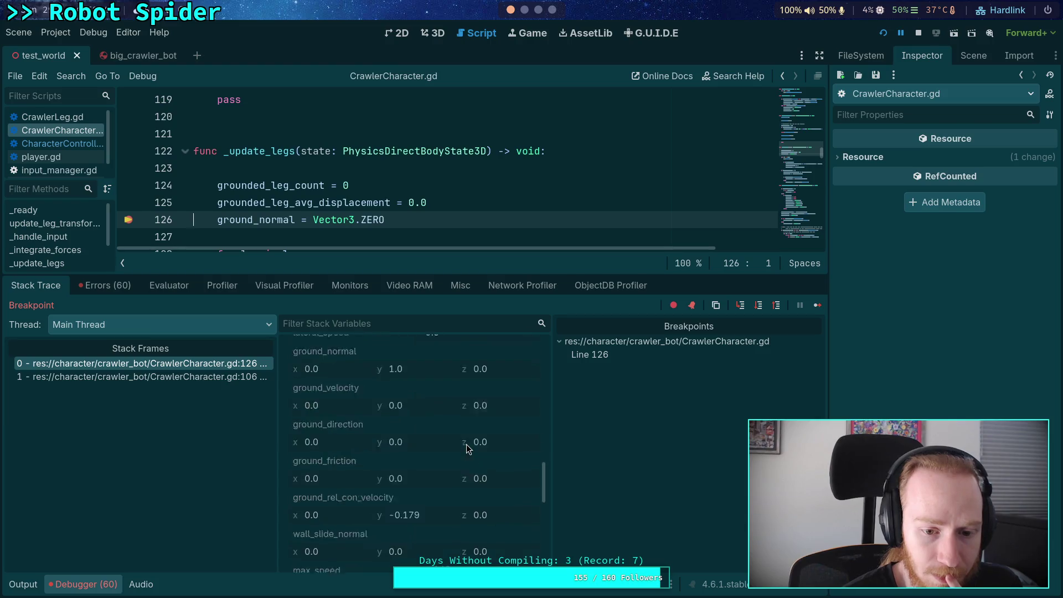
{"action": "scroll", "coordinate": [465, 449], "scroll_direction": "down", "scroll_amount": 1}
{"action": "left_click", "coordinate": [470, 461]}
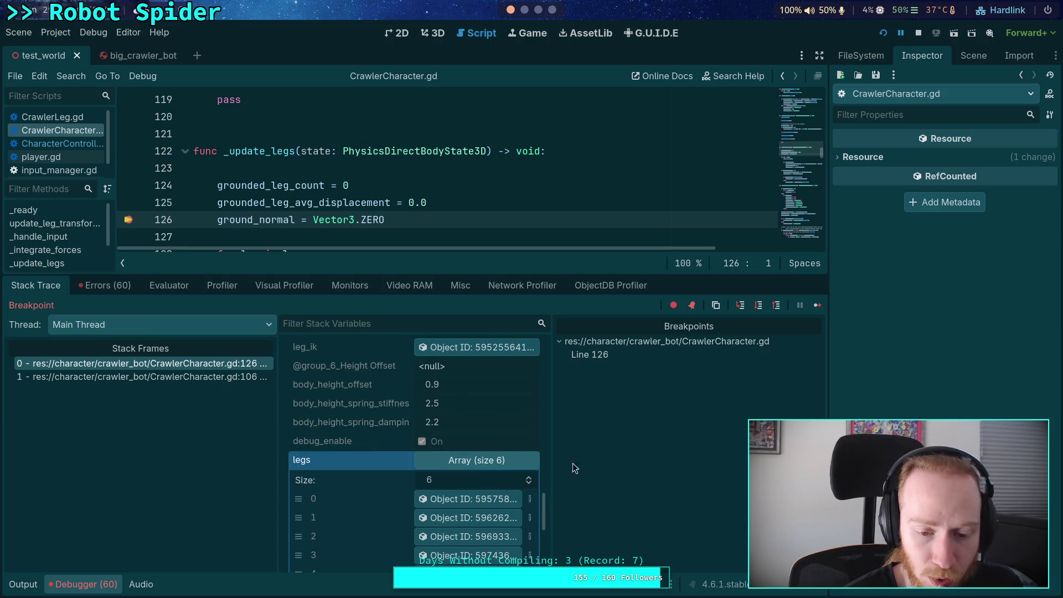
Step: Inspect legs[0]'s Ground properties, which show infinite values
{"action": "left_click", "coordinate": [456, 499]}
{"action": "scroll", "coordinate": [941, 454], "scroll_direction": "down", "scroll_amount": 5}
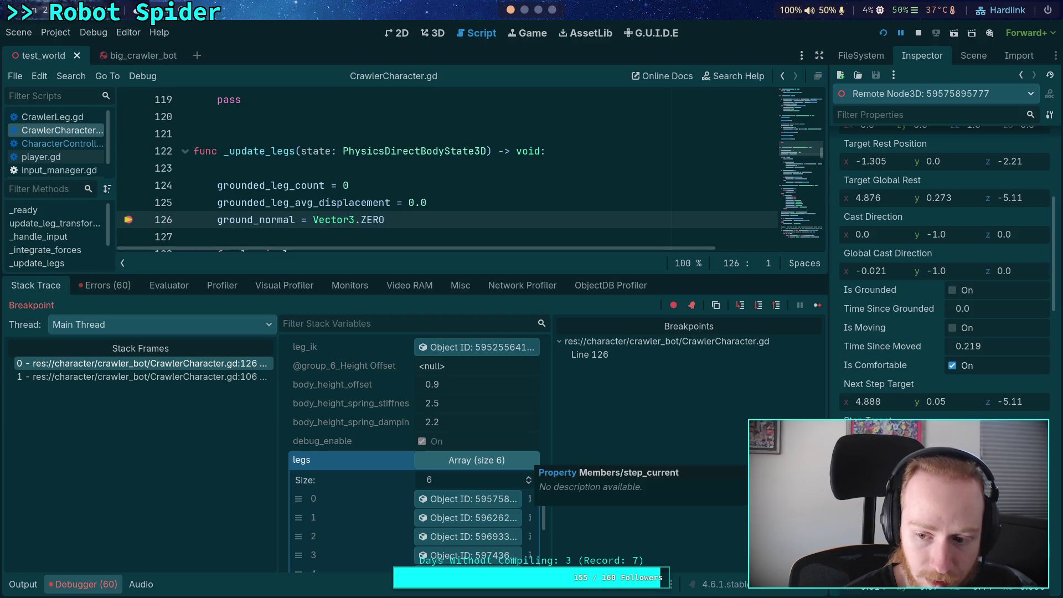
{"action": "scroll", "coordinate": [941, 332], "scroll_direction": "down", "scroll_amount": 3}
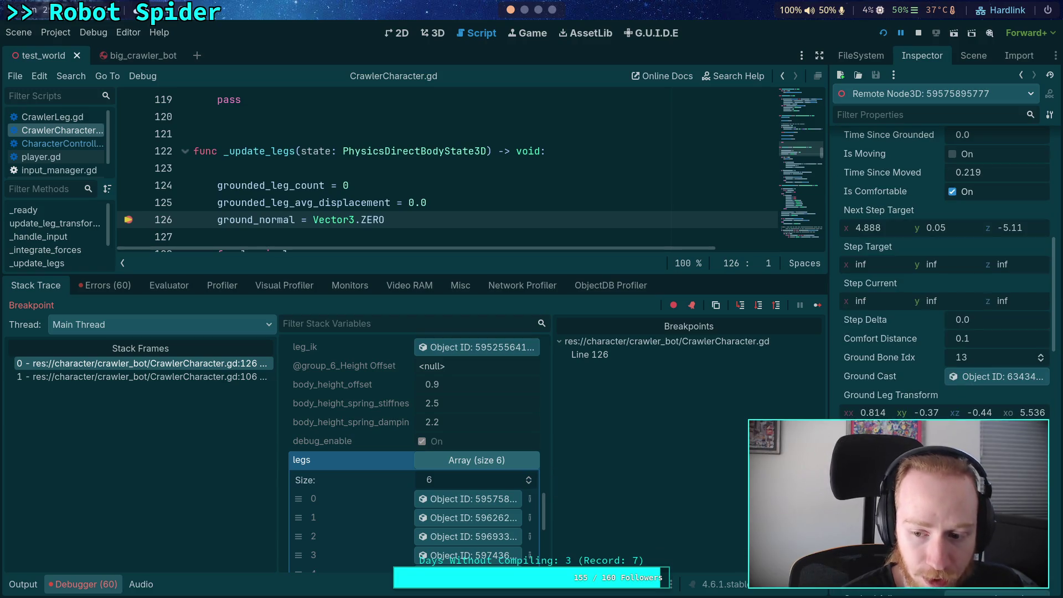
{"action": "scroll", "coordinate": [897, 470], "scroll_direction": "down", "scroll_amount": 1}
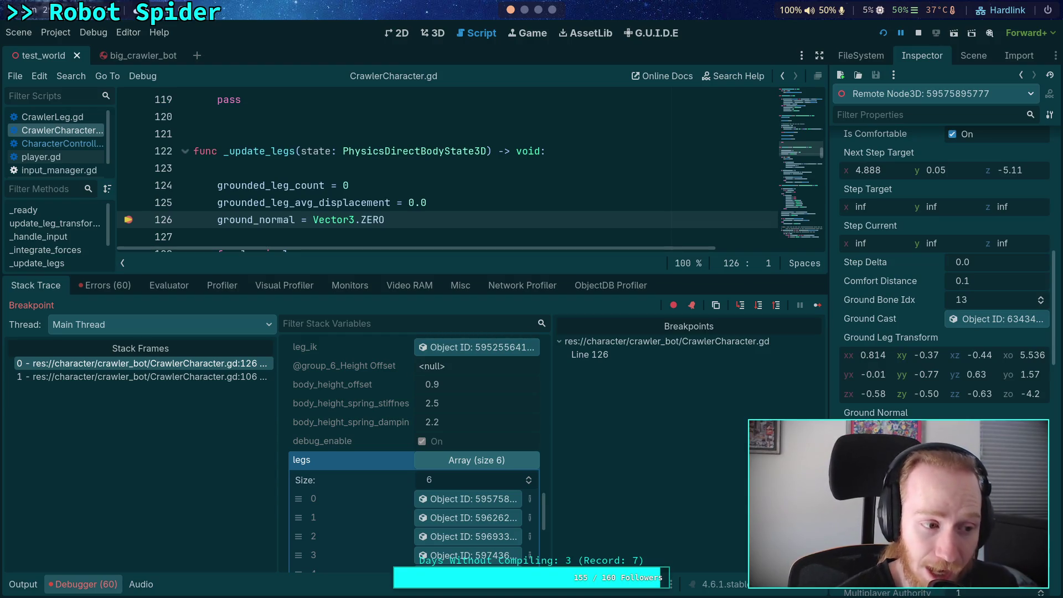
{"action": "scroll", "coordinate": [941, 277], "scroll_direction": "down", "scroll_amount": 2}
{"action": "scroll", "coordinate": [941, 249], "scroll_direction": "down", "scroll_amount": 5}
{"action": "scroll", "coordinate": [941, 249], "scroll_direction": "up", "scroll_amount": 4}
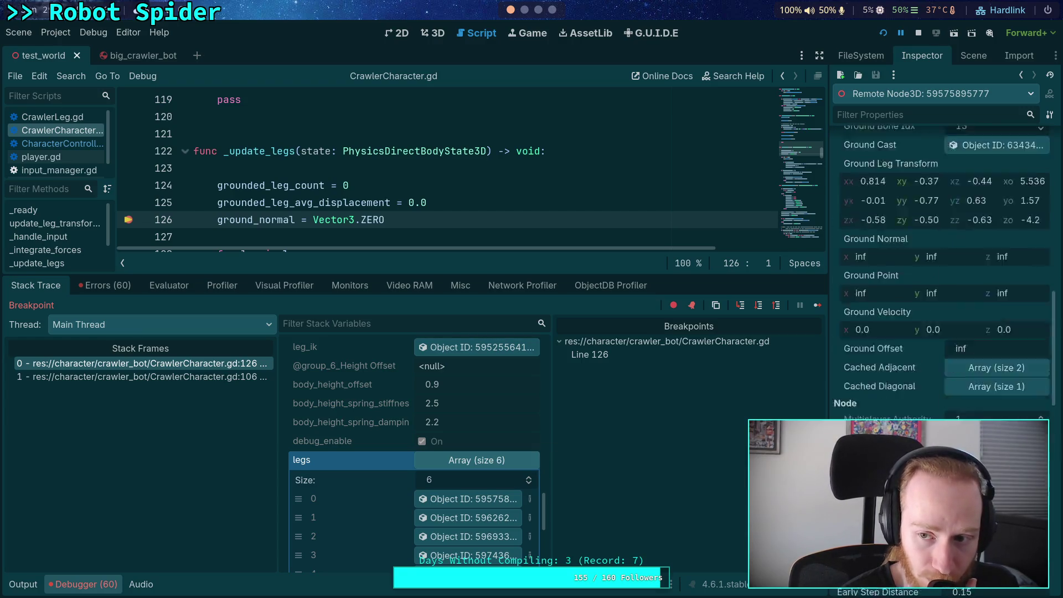
{"action": "scroll", "coordinate": [941, 249], "scroll_direction": "up", "scroll_amount": 2}
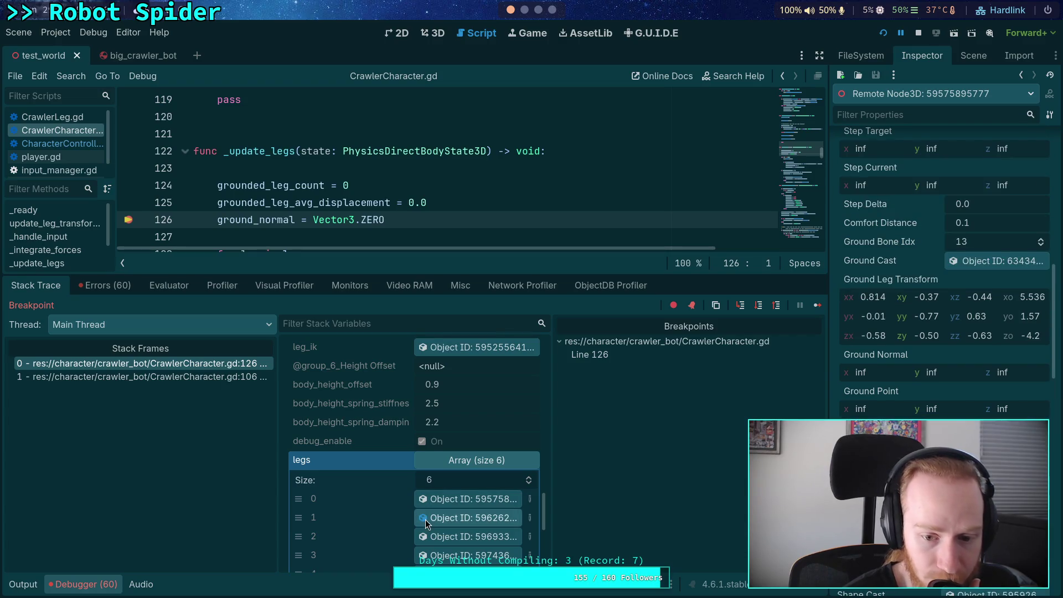
Step: Inspect legs[1]'s ground normal (0, 1, 0) and ground point
{"action": "left_click", "coordinate": [467, 518]}
{"action": "scroll", "coordinate": [941, 249], "scroll_direction": "down", "scroll_amount": 5}
{"action": "scroll", "coordinate": [941, 249], "scroll_direction": "down", "scroll_amount": 2}
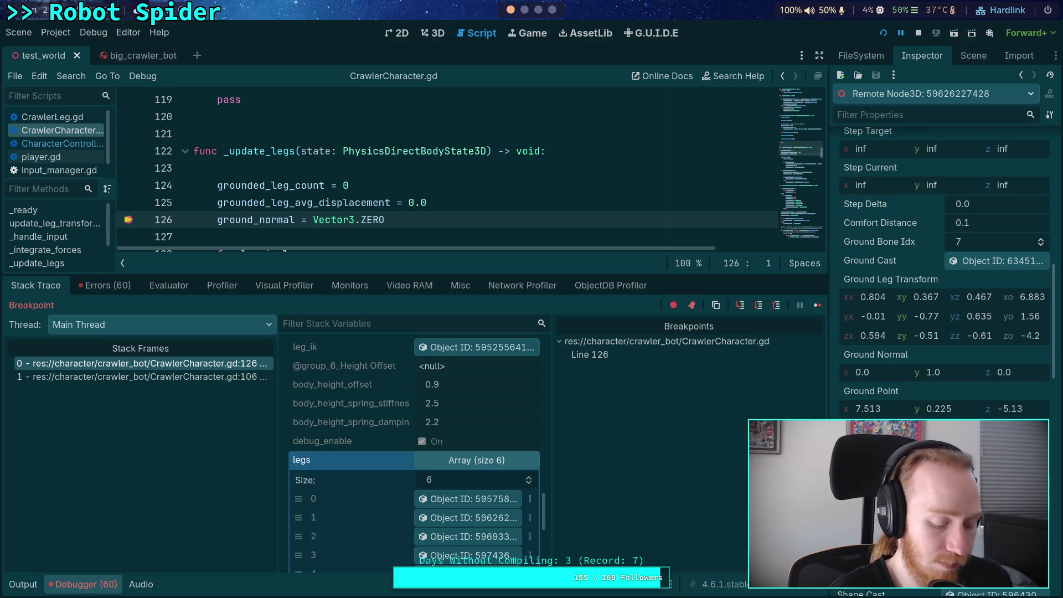
{"action": "key", "text": "super+3"}
Step: Start a triple-quoted Python note with lines '0 - INF' and '1 - 0.893 = -0.007'
{"action": "key", "text": "super+2"}
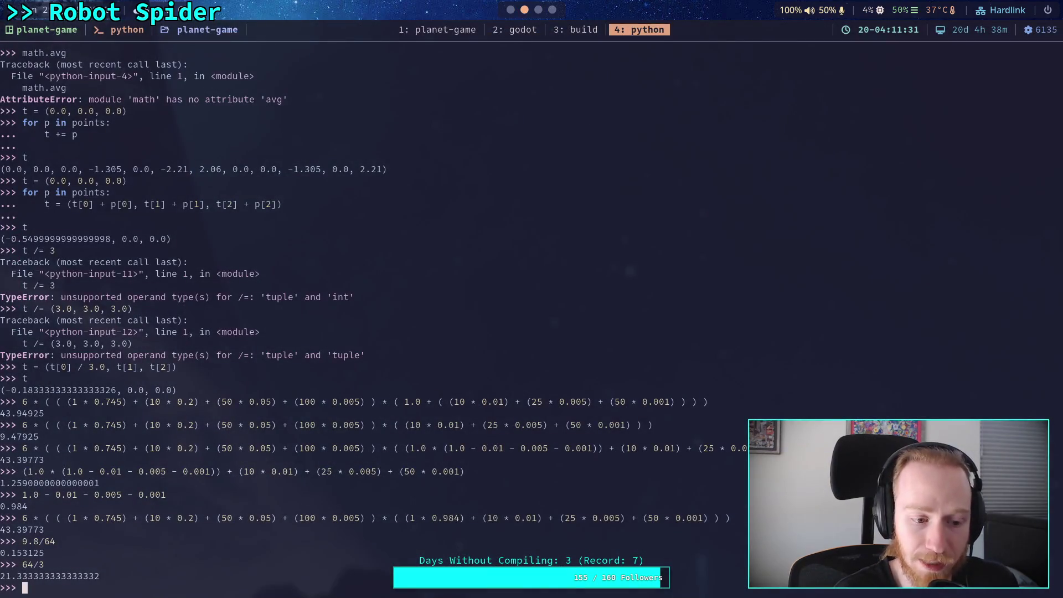
{"action": "type", "text": "\"\"\""}
{"action": "key", "text": "Return"}
{"action": "type", "text": "1"}
{"action": "key", "text": "BackSpace"}
{"action": "type", "text": "0 - INF"}
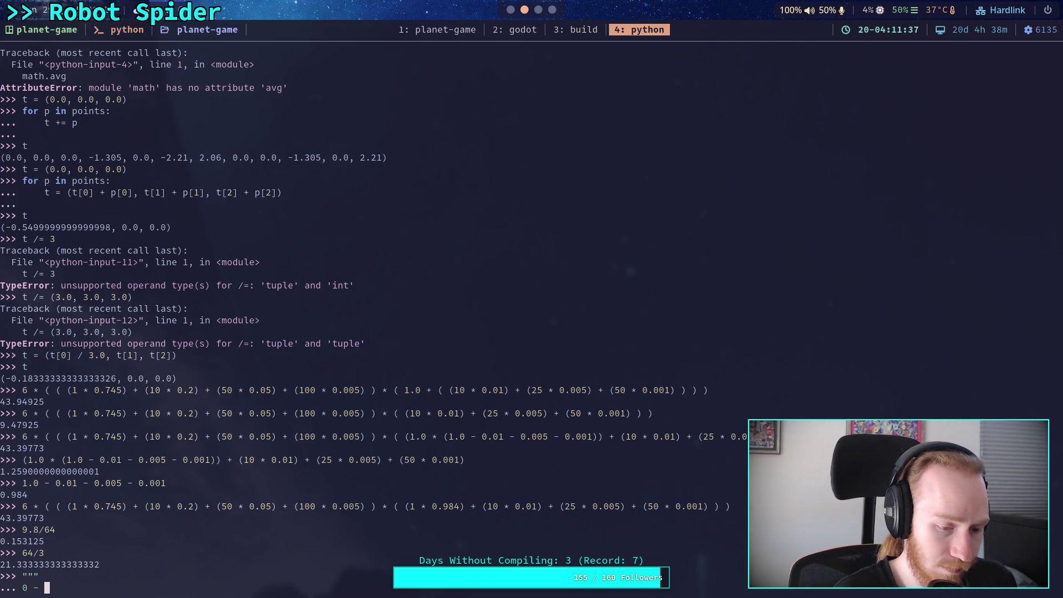
{"action": "key", "text": "Return"}
{"action": "type", "text": "1 - 0."}
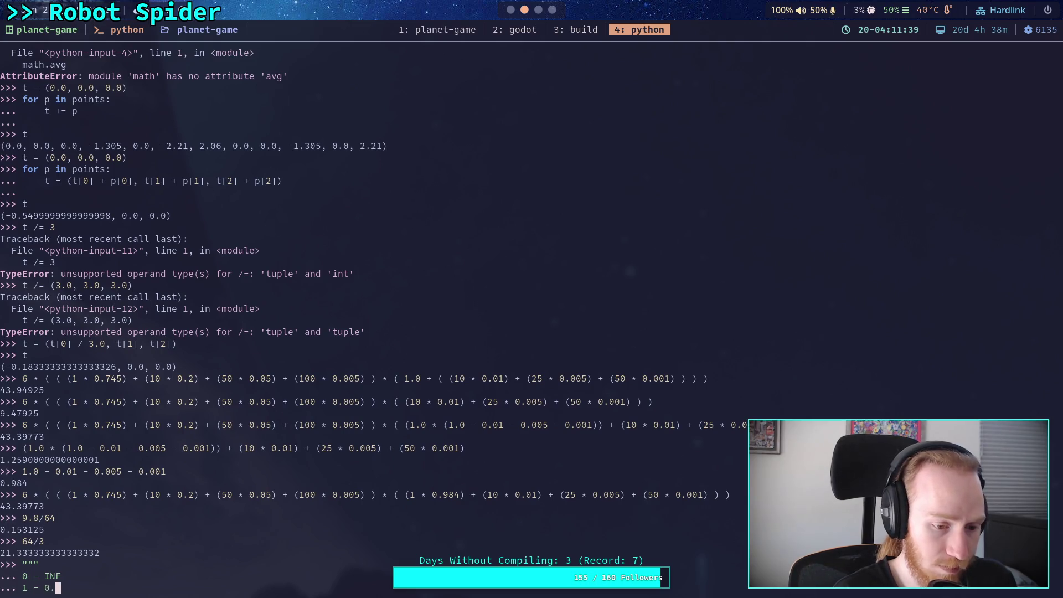
{"action": "type", "text": "89"}
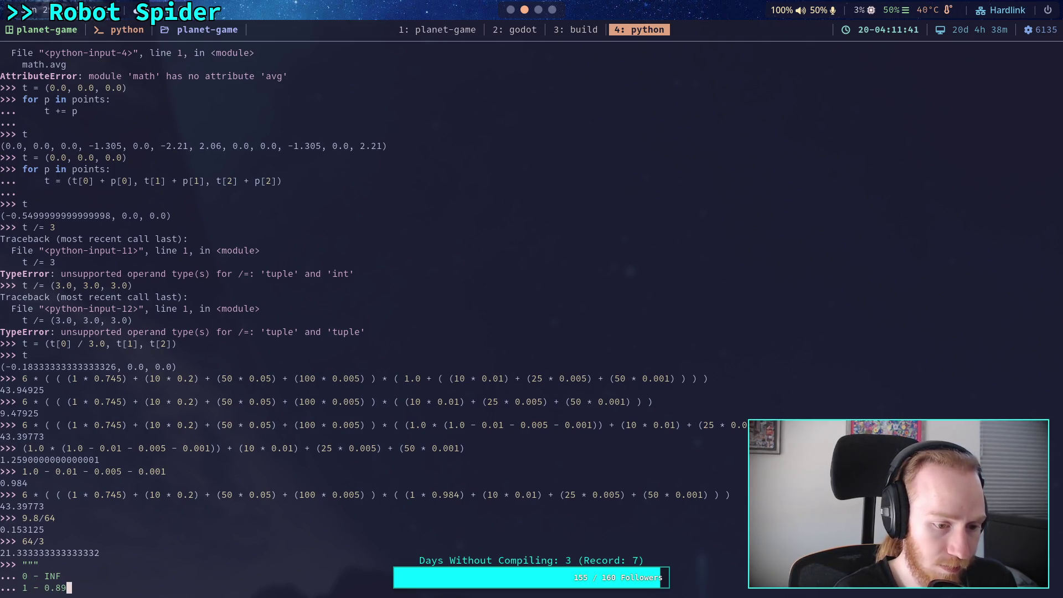
{"action": "type", "text": "3 = "}
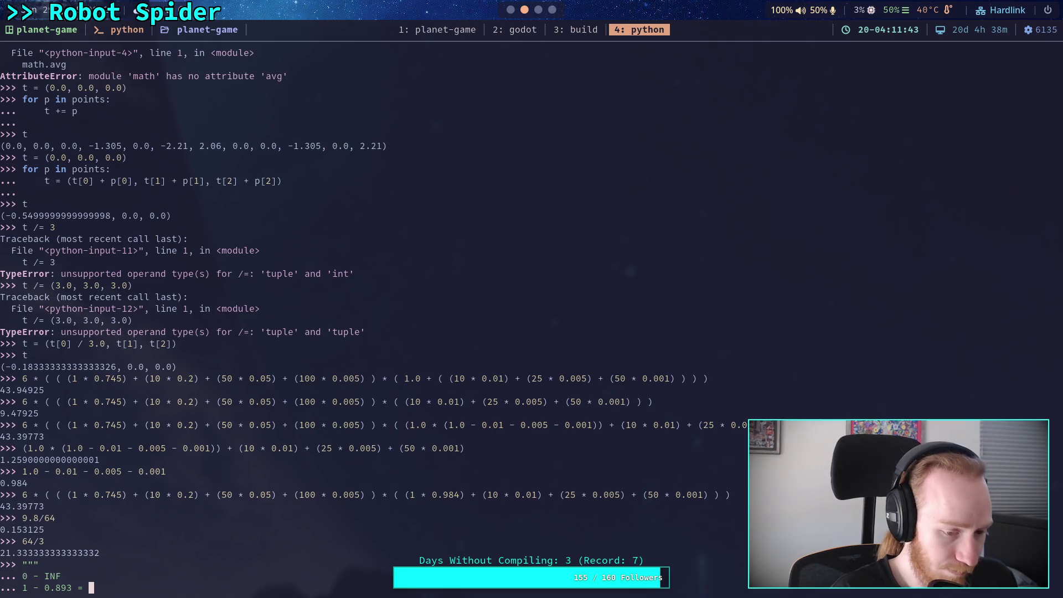
{"action": "type", "text": "-0.007"}
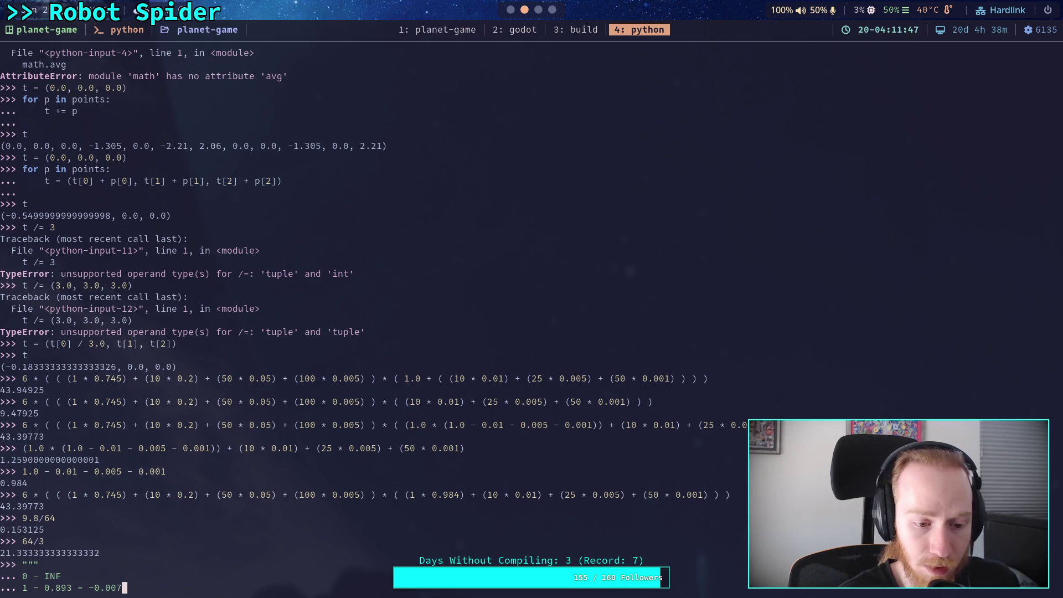
Step: Add the lines '2 - INF', '3 -', '4 - INF' and '5 -' to the note
{"action": "key", "text": "Return"}
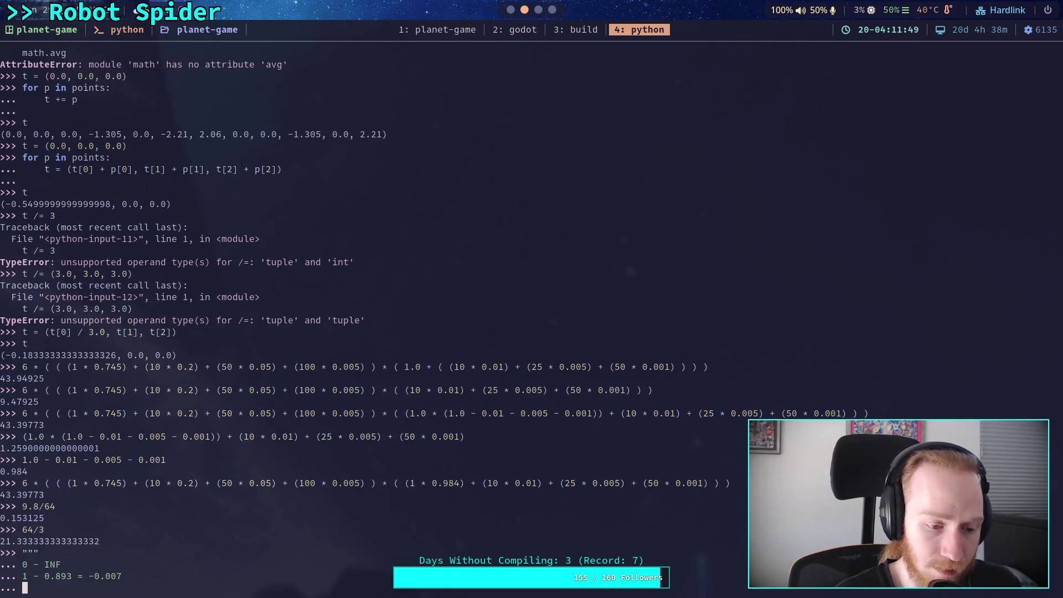
{"action": "type", "text": "2 - INF"}
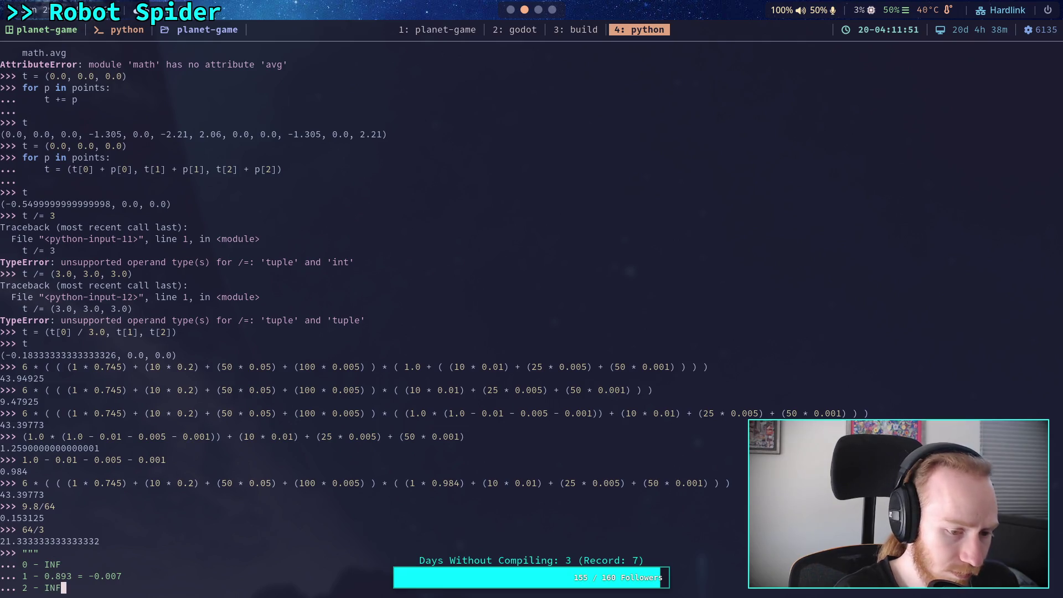
{"action": "key", "text": "Return"}
{"action": "type", "text": "3 "}
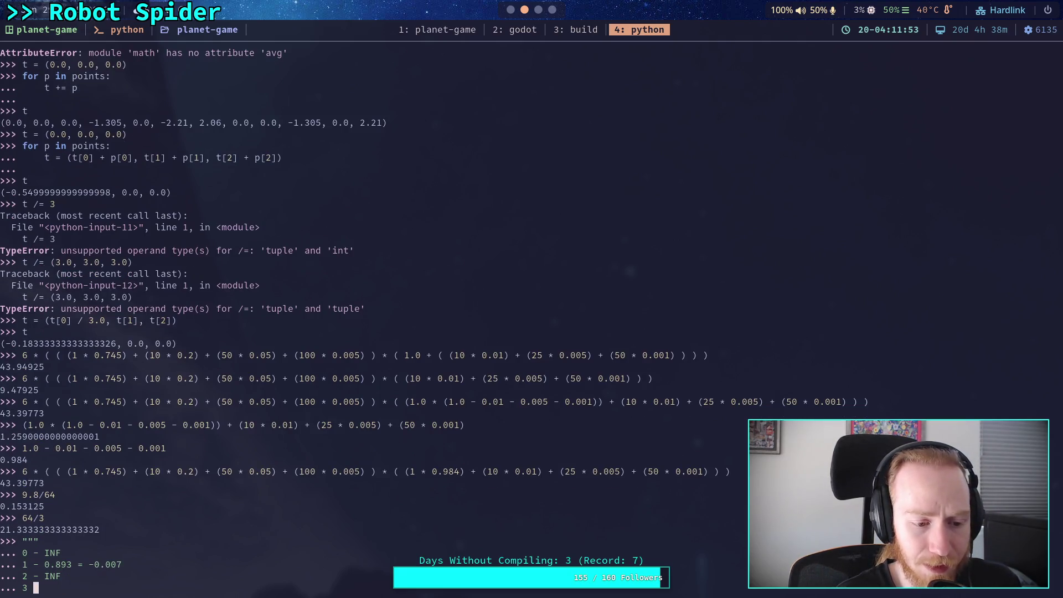
{"action": "type", "text": "-"}
{"action": "key", "text": "Return"}
{"action": "type", "text": "4 - INF"}
{"action": "key", "text": "Return"}
{"action": "type", "text": "5 -"}
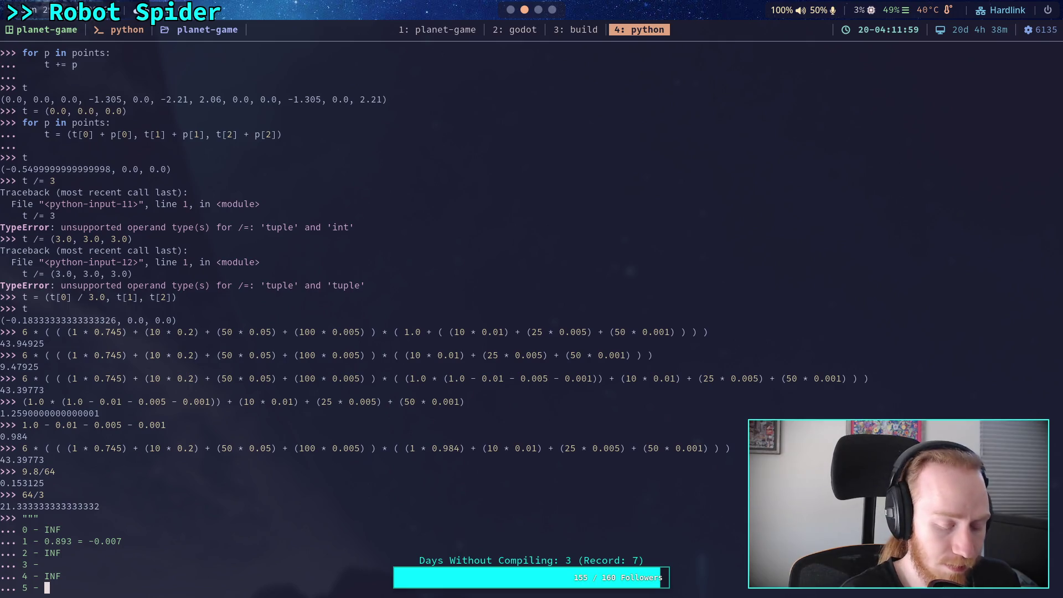
{"action": "key", "text": "super+2"}
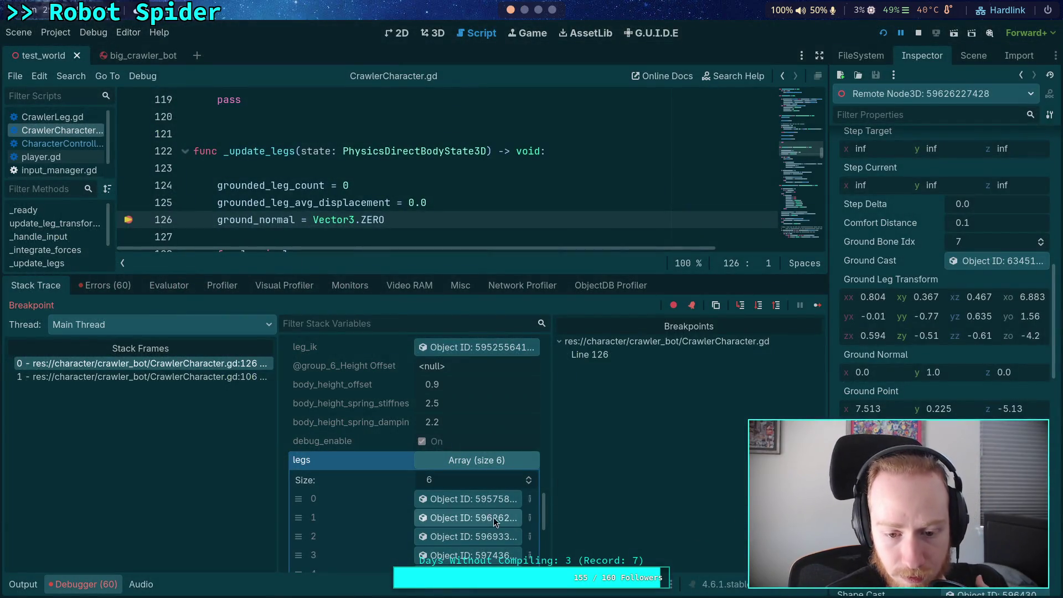
Step: Check legs 2 and 3's Ground fields, then put the cursor on leg 3's Python note line
{"action": "left_click", "coordinate": [470, 537]}
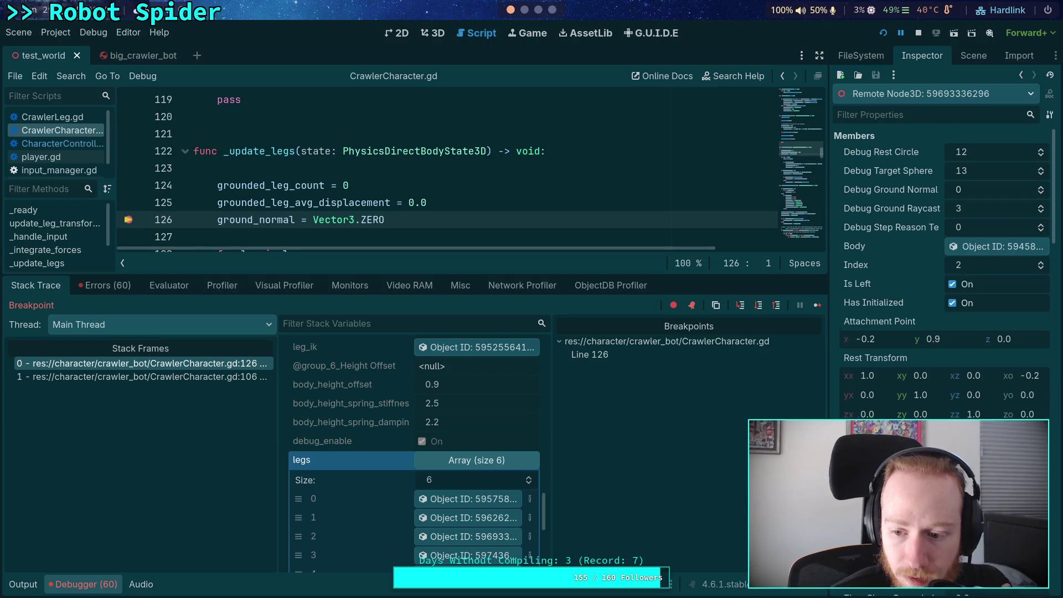
{"action": "scroll", "coordinate": [941, 277], "scroll_direction": "down", "scroll_amount": 3}
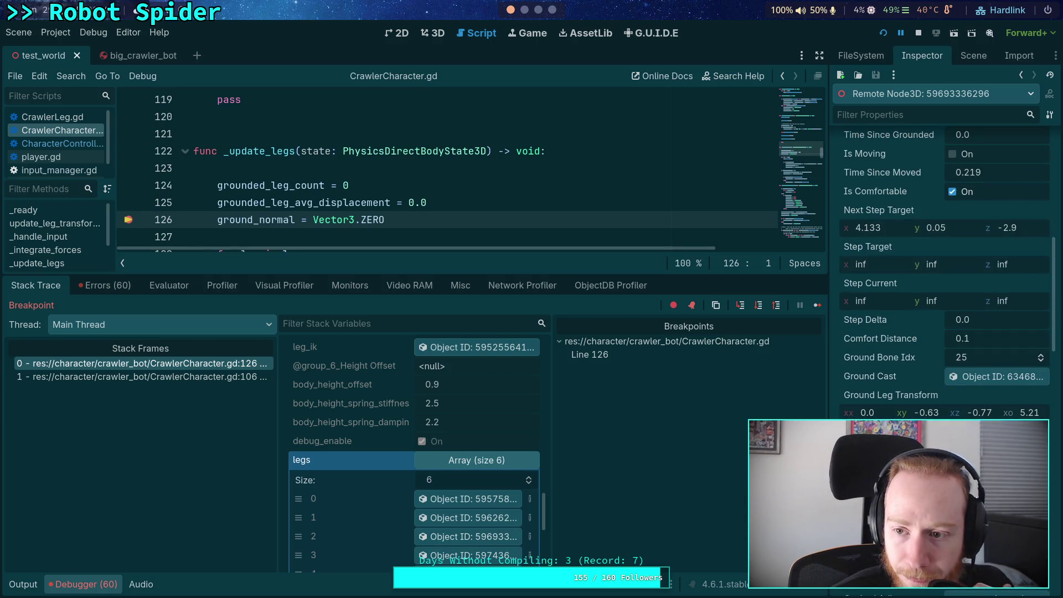
{"action": "scroll", "coordinate": [881, 403], "scroll_direction": "down", "scroll_amount": 2}
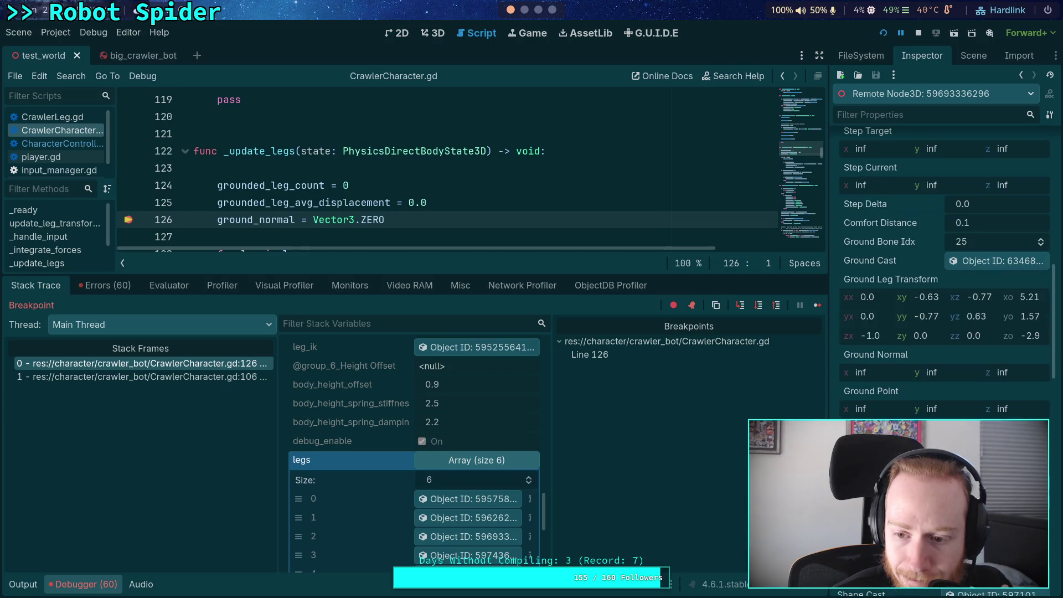
{"action": "left_click", "coordinate": [445, 555]}
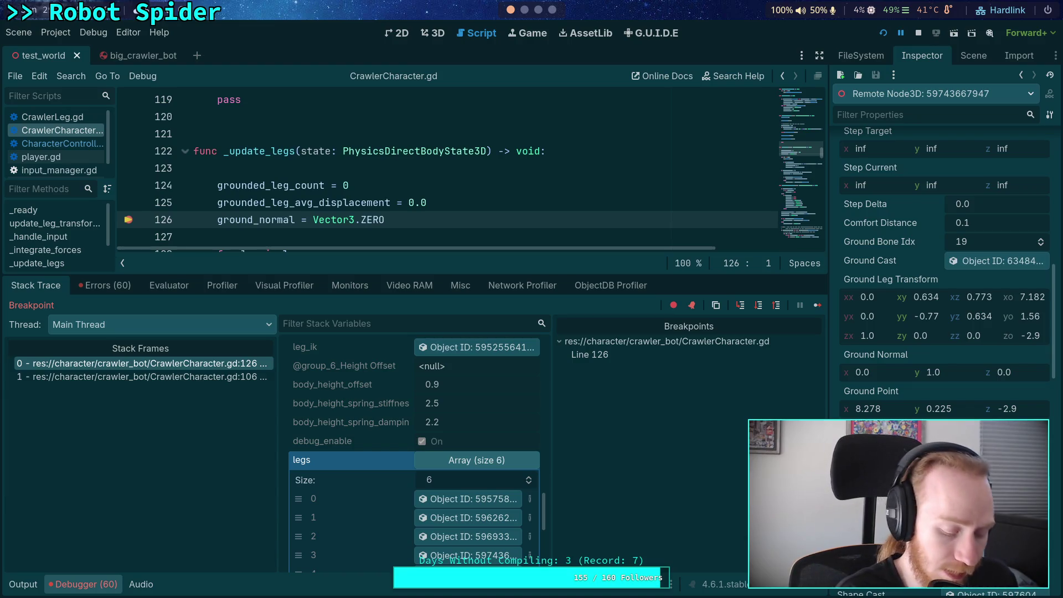
{"action": "key", "text": "super+4"}
{"action": "left_click", "coordinate": [47, 564]}
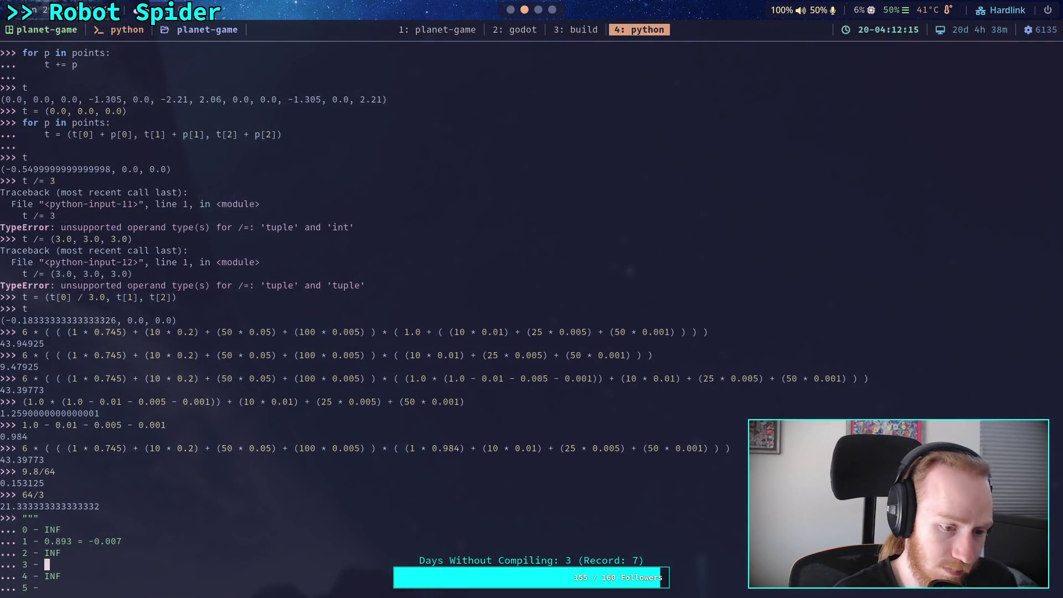
Step: Complete leg 3's note line to read '3 - 0.876 = -0.024'
{"action": "type", "text": "0.87"}
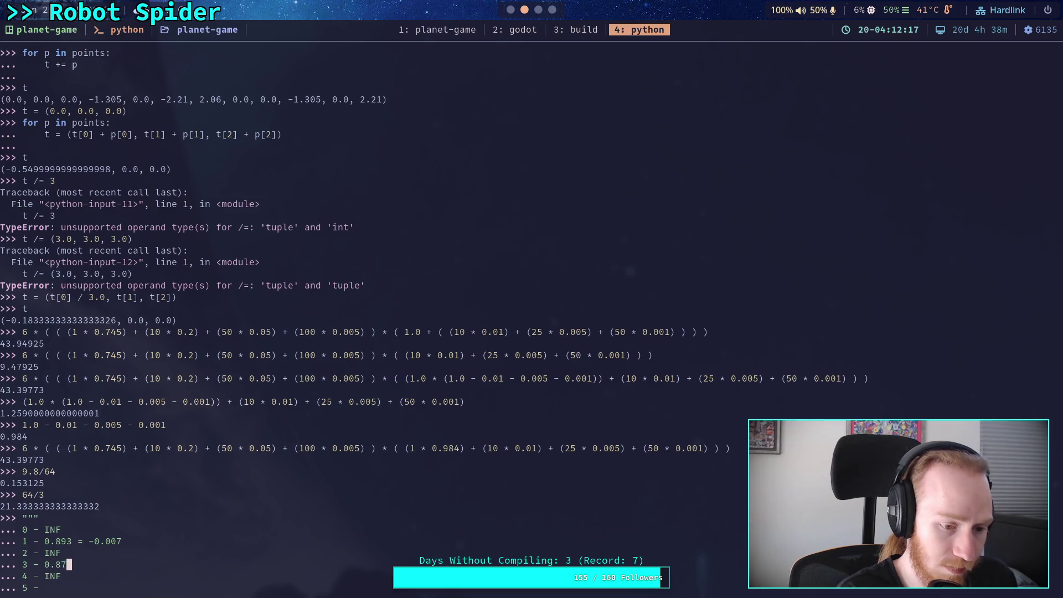
{"action": "type", "text": "6 -"}
{"action": "key", "text": "BackSpace"}
{"action": "key", "text": "BackSpace"}
{"action": "type", "text": "="}
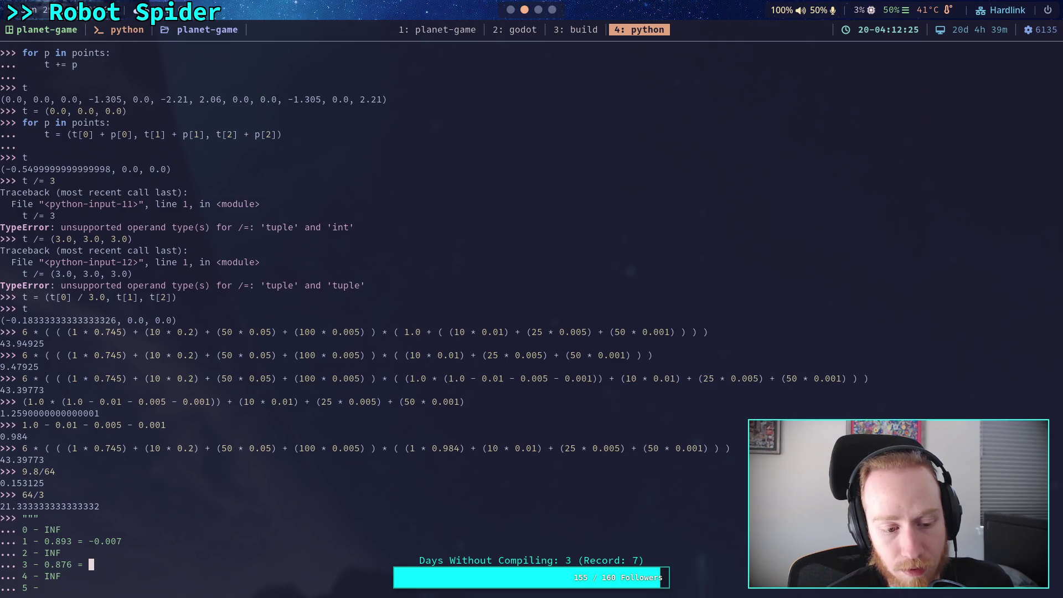
{"action": "type", "text": "-0."}
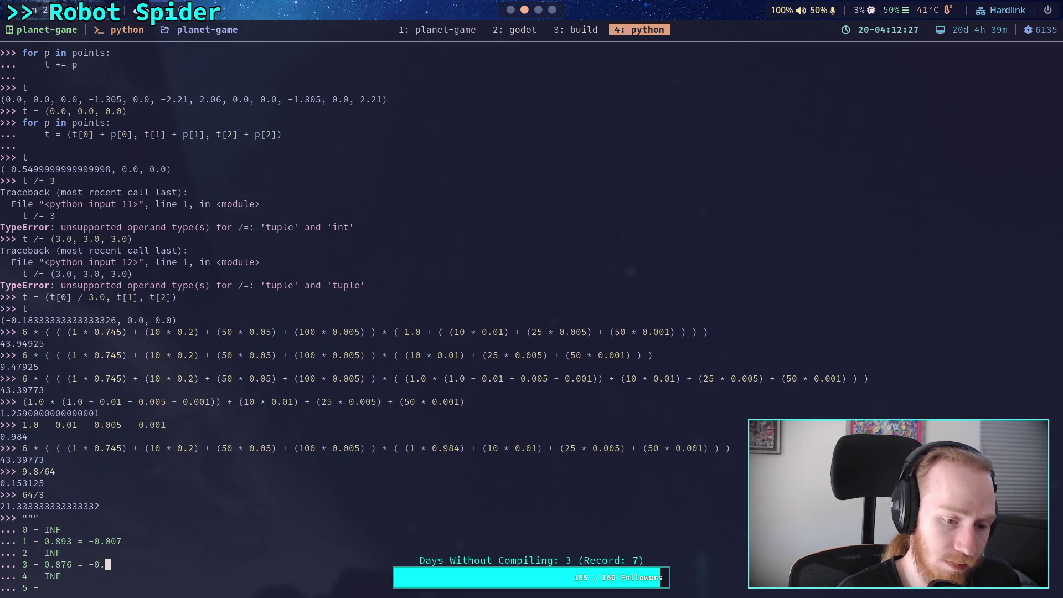
{"action": "type", "text": "024"}
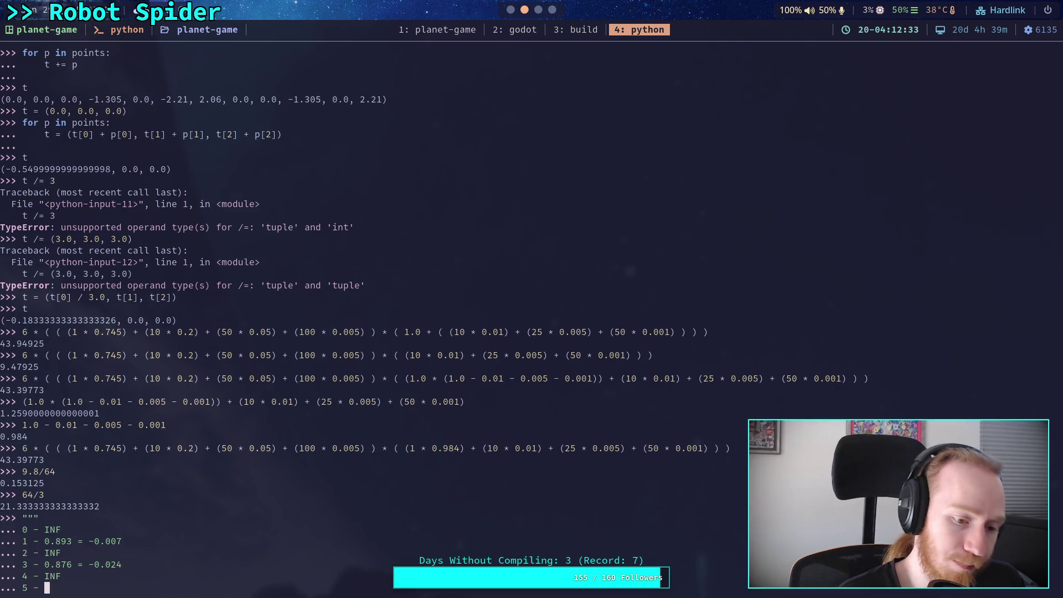
{"action": "key", "text": "super+2"}
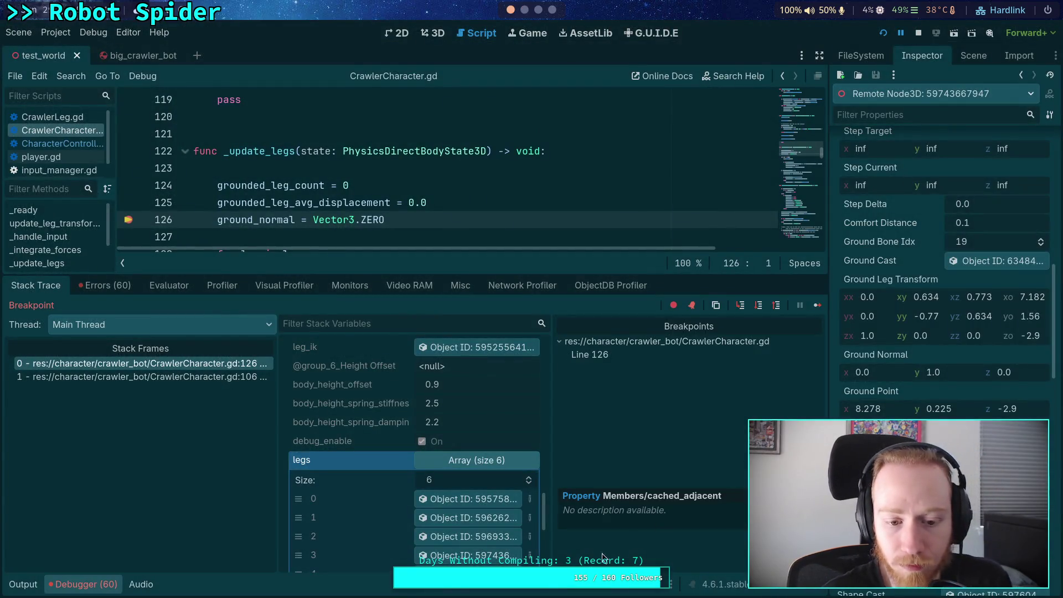
Step: Inspect legs 4 and 5, reading leg 5's ground normal (0, 1, 0) and ground offset 0.893
{"action": "scroll", "coordinate": [463, 522], "scroll_direction": "down", "scroll_amount": 2}
{"action": "left_click", "coordinate": [458, 516]}
{"action": "scroll", "coordinate": [944, 277], "scroll_direction": "down", "scroll_amount": 10}
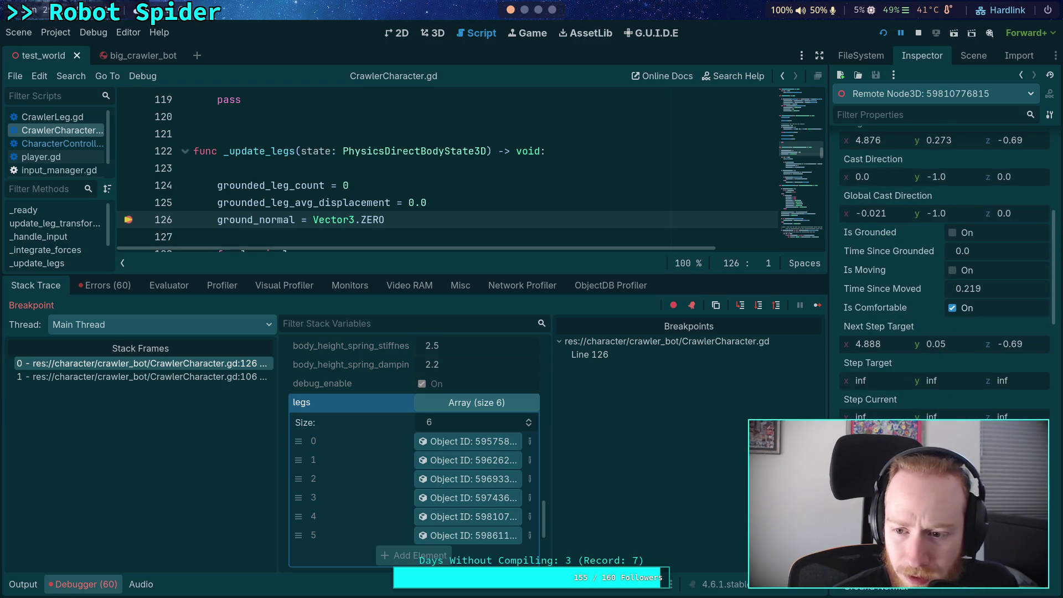
{"action": "scroll", "coordinate": [944, 271], "scroll_direction": "down", "scroll_amount": 8}
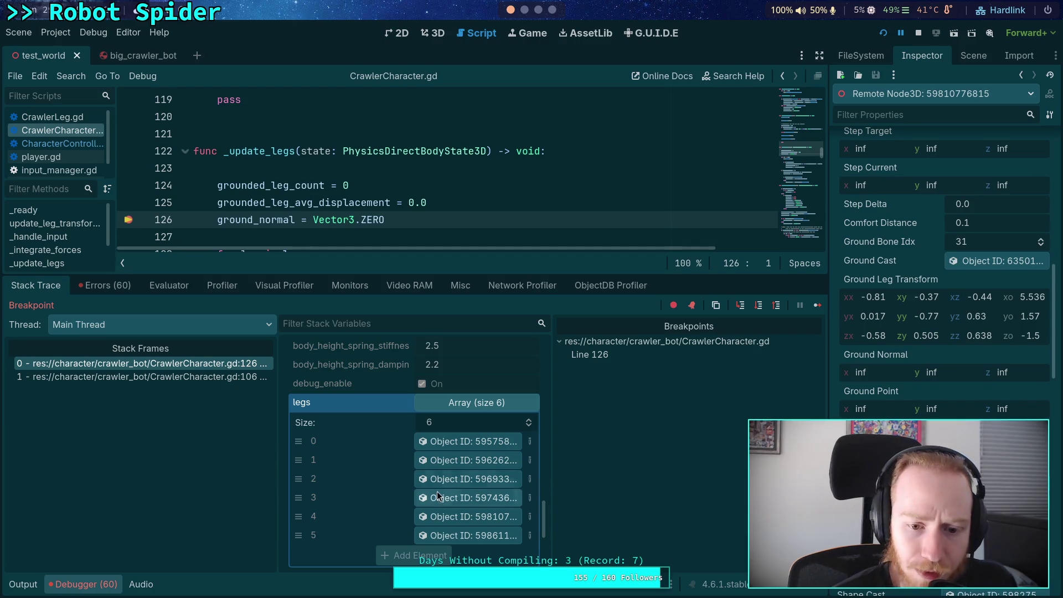
{"action": "left_click", "coordinate": [454, 536]}
{"action": "scroll", "coordinate": [948, 393], "scroll_direction": "down", "scroll_amount": 10}
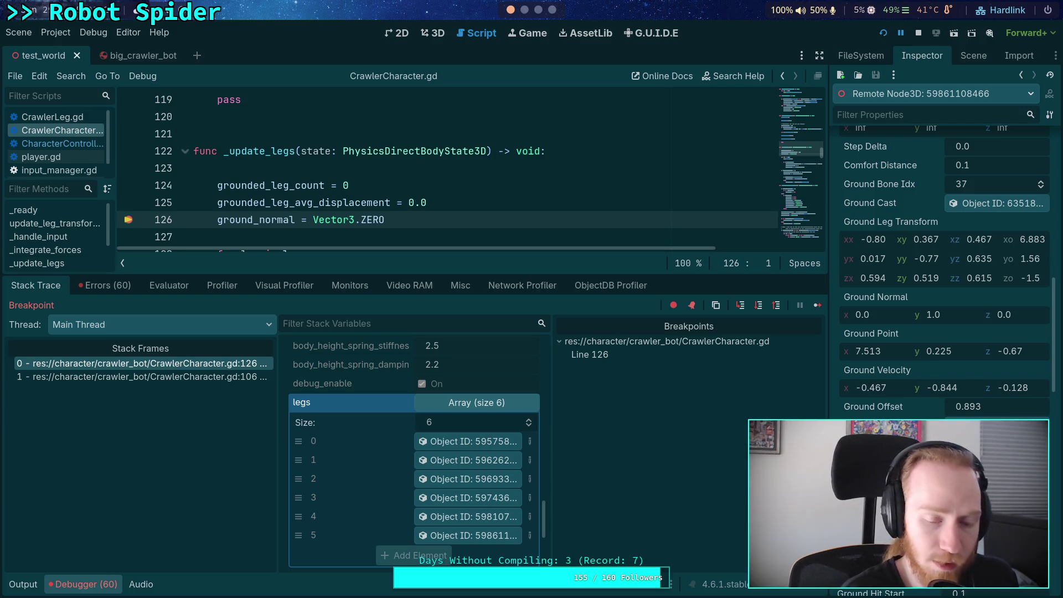
{"action": "key", "text": "super+2"}
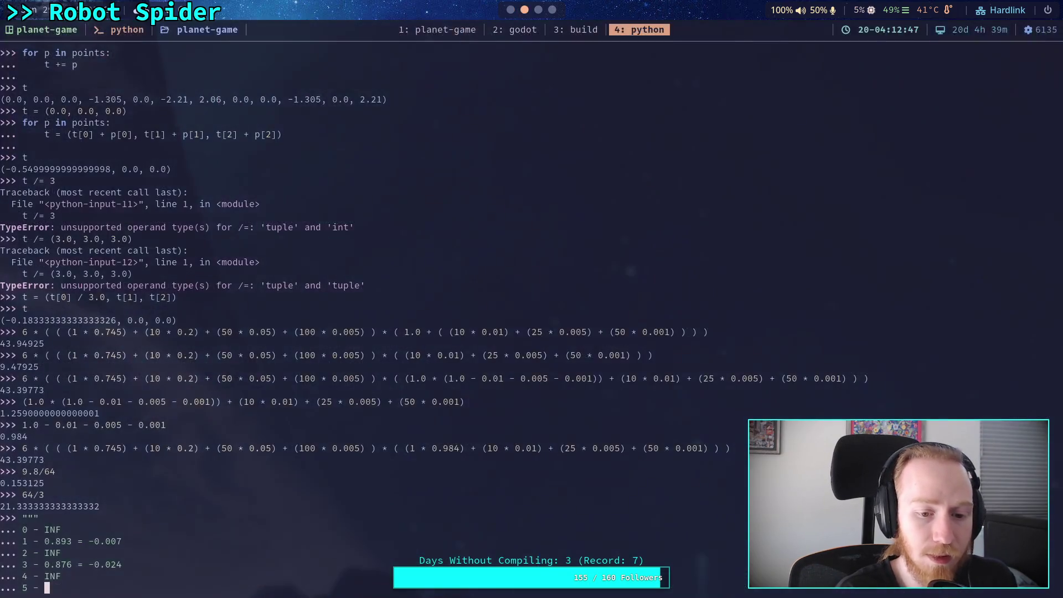
Step: Finish leg 5's line as '0.893 = -0.007' and close the triple-quoted note
{"action": "type", "text": "0.893"}
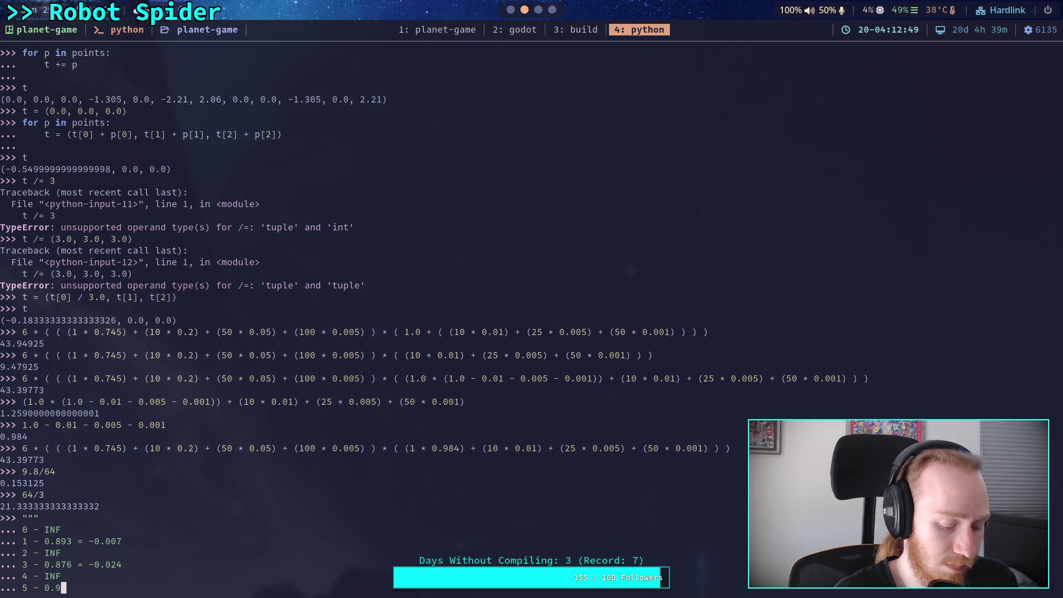
{"action": "type", "text": " = -"}
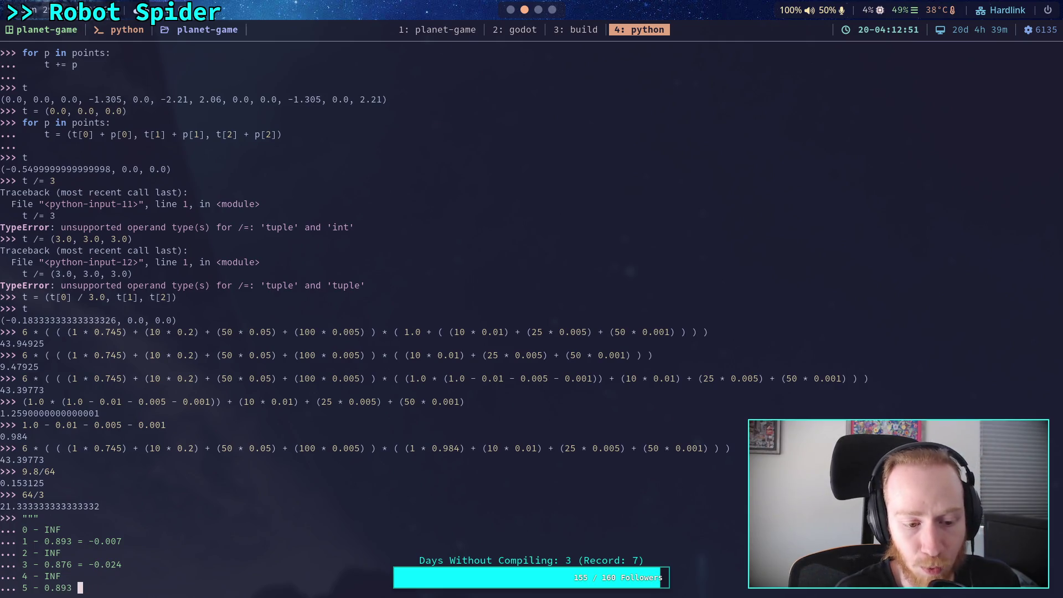
{"action": "type", "text": "0."}
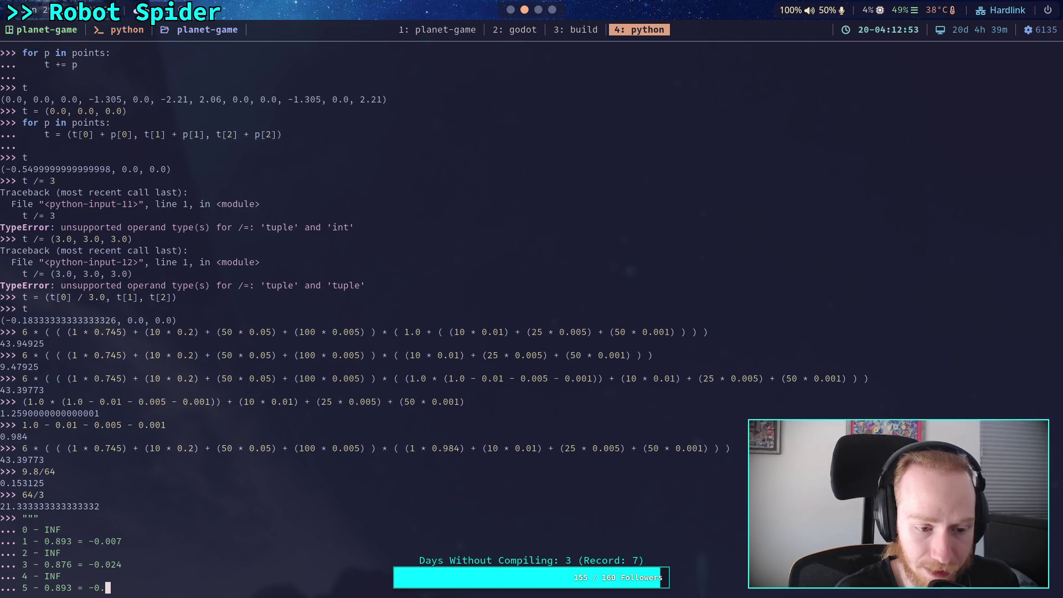
{"action": "type", "text": "006"}
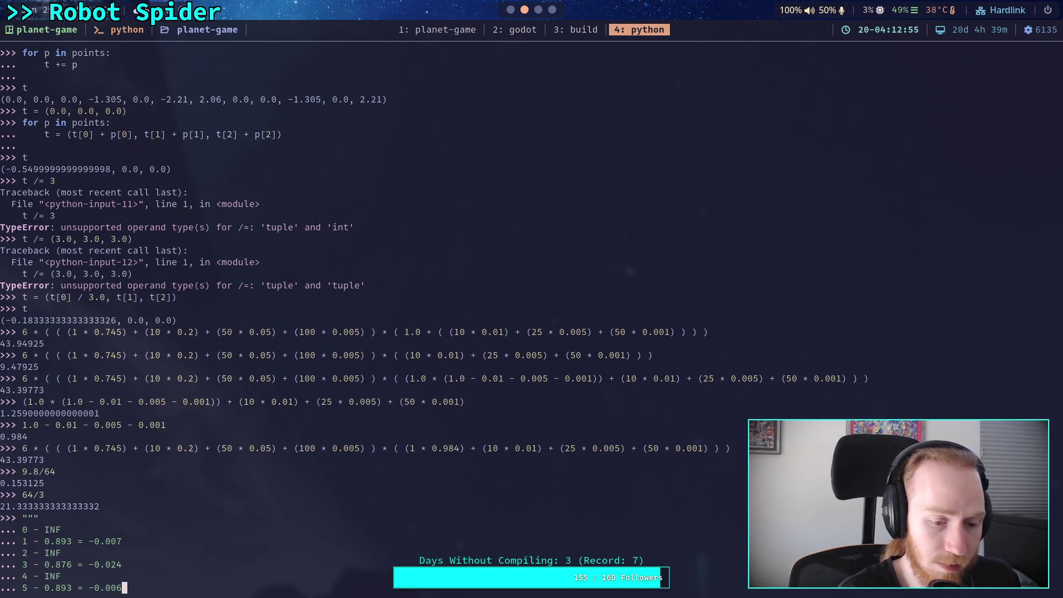
{"action": "key", "text": "BackSpace"}
{"action": "type", "text": "7"}
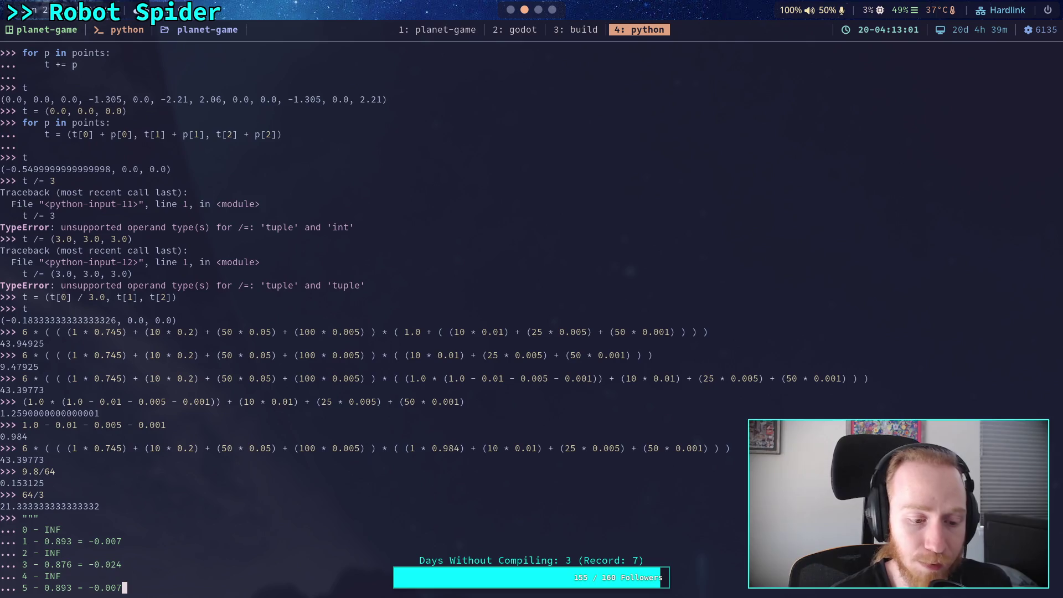
{"action": "key", "text": "Return"}
{"action": "type", "text": "\"\"\""}
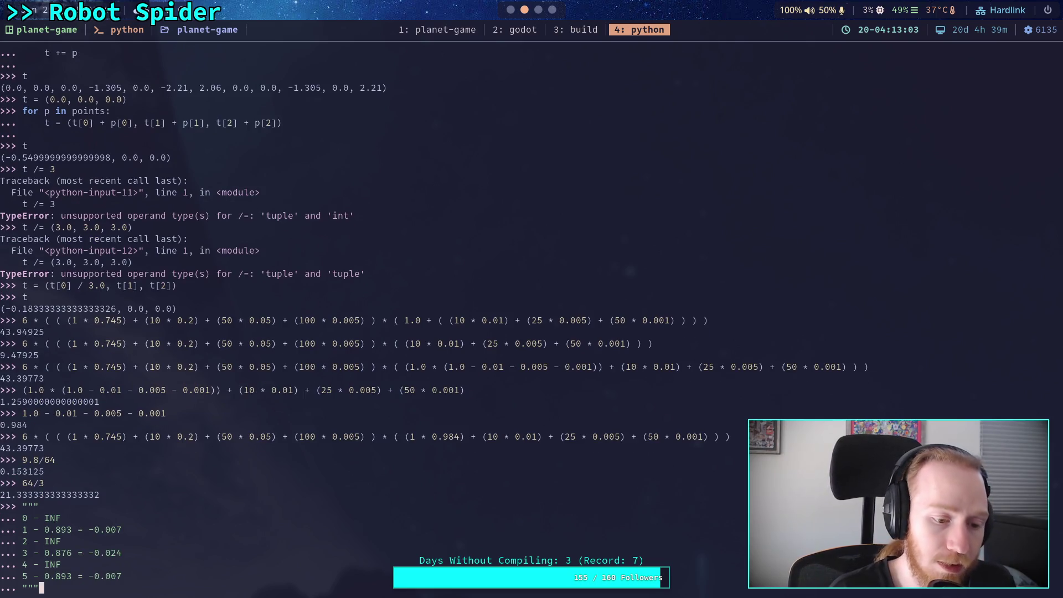
{"action": "key", "text": "Return"}
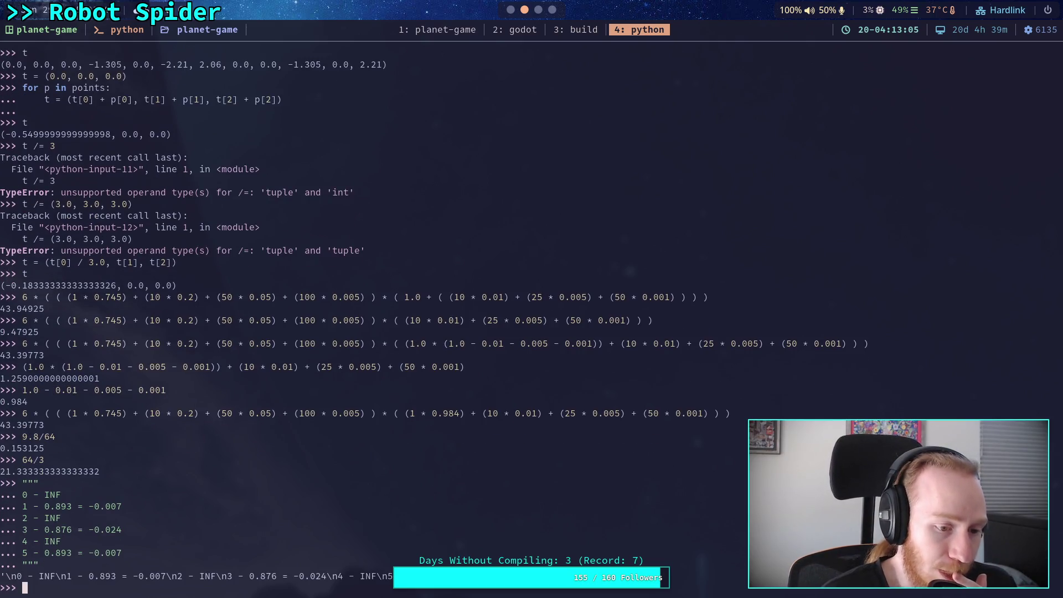
Step: Recall the note from history and wrap it in print() to display the leg list
{"action": "key", "text": "Up"}
{"action": "key", "text": "Up"}
{"action": "key", "text": "Up"}
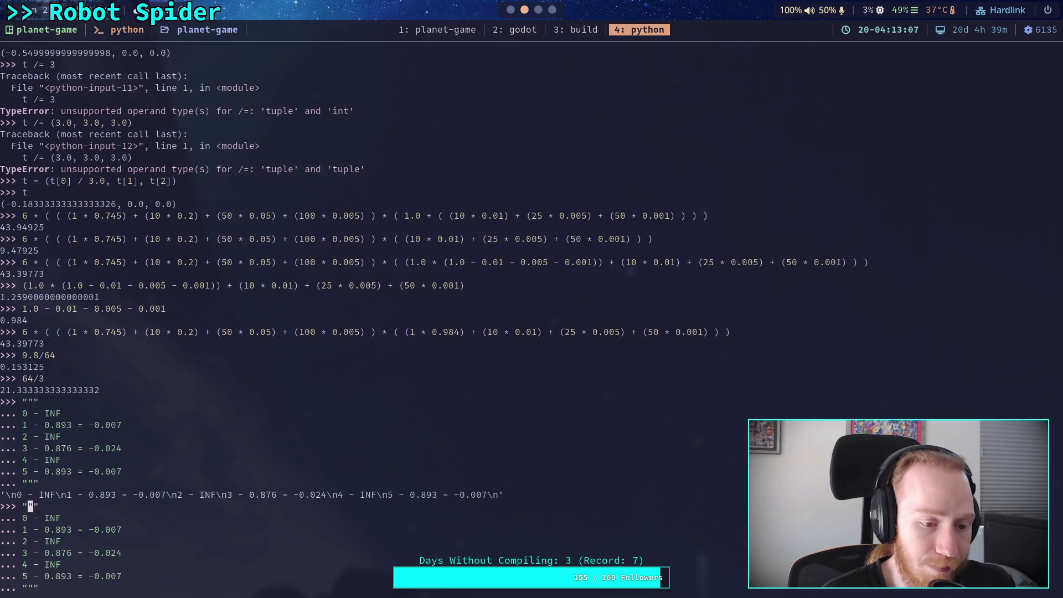
{"action": "key", "text": "Left"}
{"action": "type", "text": "print("}
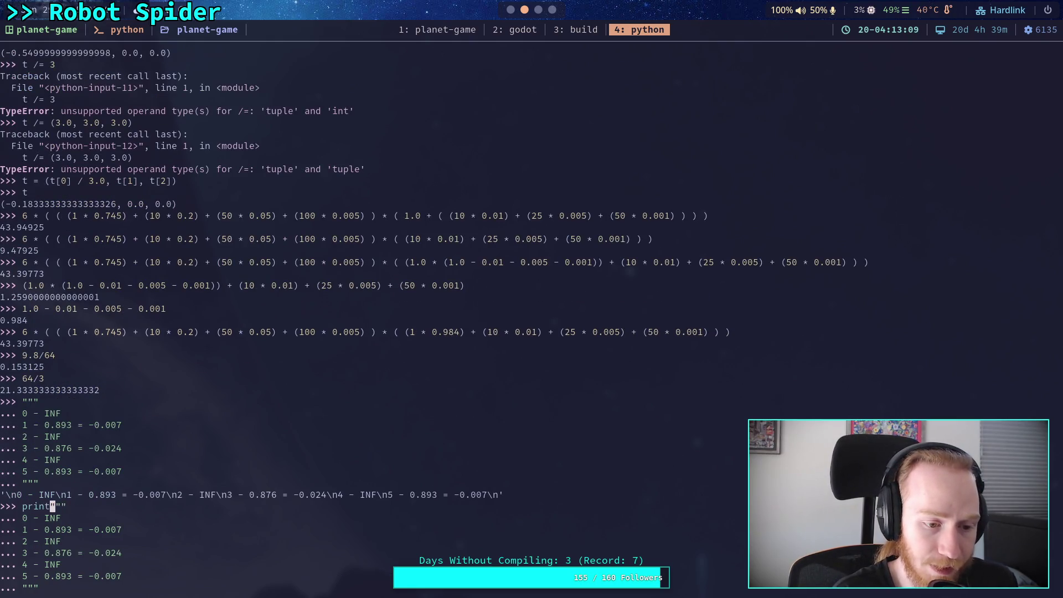
{"action": "key", "text": "Down"}
{"action": "key", "text": "Down"}
{"action": "key", "text": "Down"}
{"action": "type", "text": ")"}
{"action": "key", "text": "Return"}
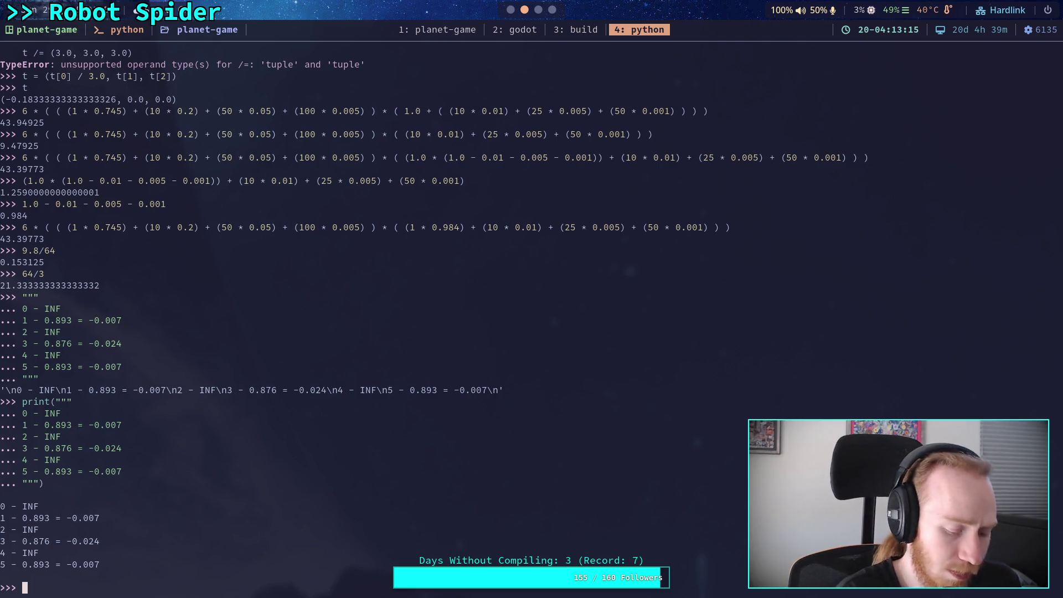
{"action": "key", "text": "super+2"}
Step: Move the breakpoint from line 126 to line 132 and resume until it hits
{"action": "scroll", "coordinate": [338, 172], "scroll_direction": "down", "scroll_amount": 3}
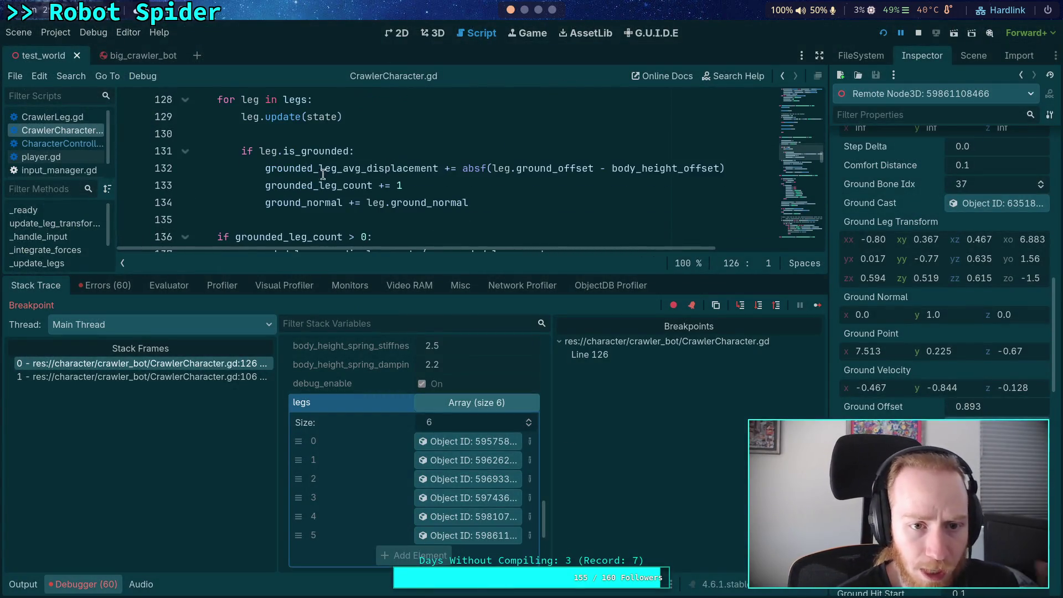
{"action": "left_click", "coordinate": [129, 168]}
{"action": "scroll", "coordinate": [129, 155], "scroll_direction": "up", "scroll_amount": 2}
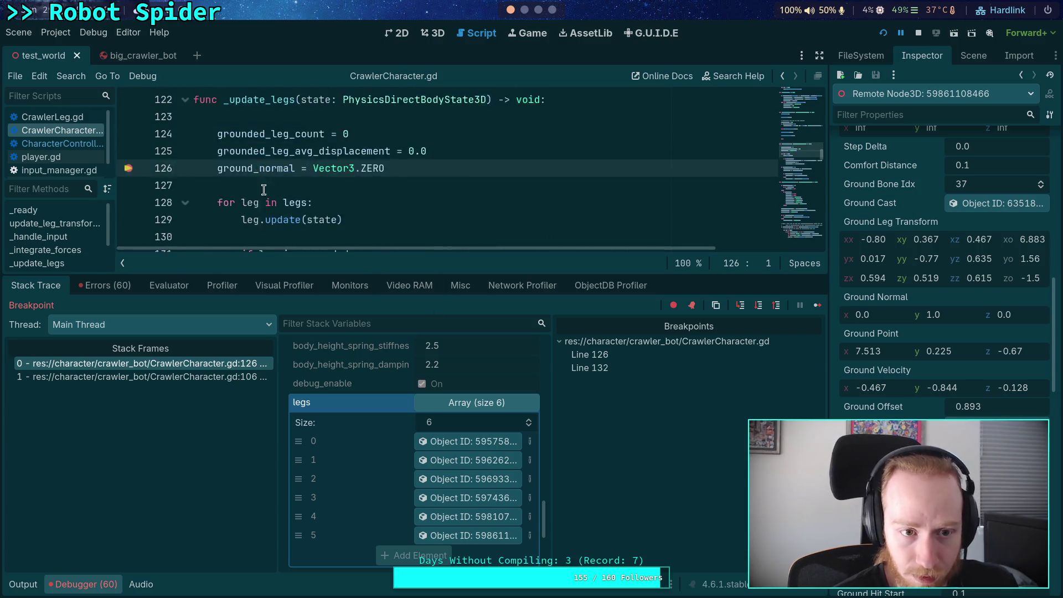
{"action": "left_click", "coordinate": [129, 123]}
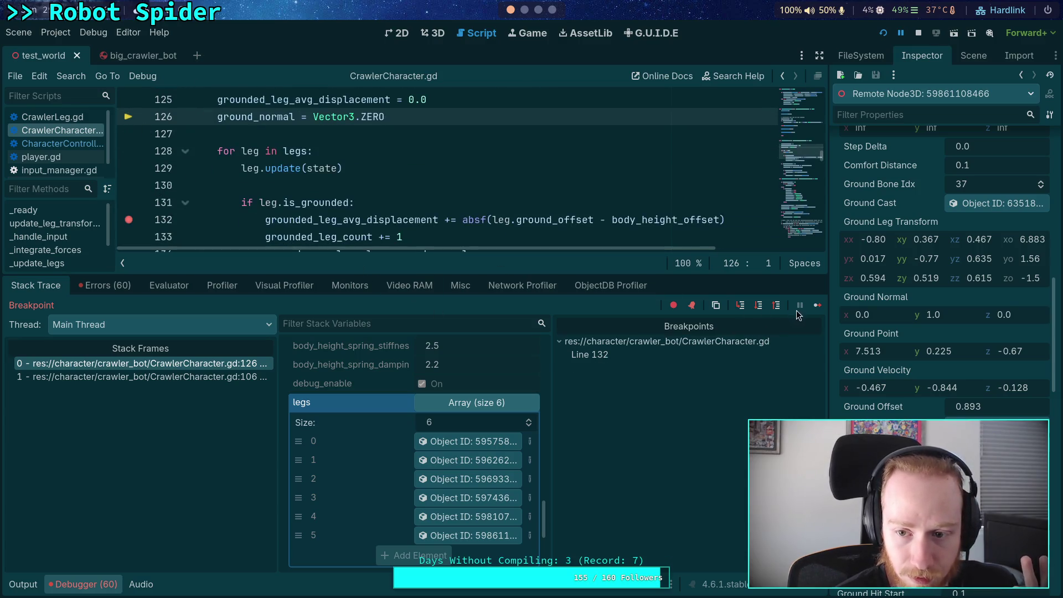
{"action": "left_click", "coordinate": [814, 308]}
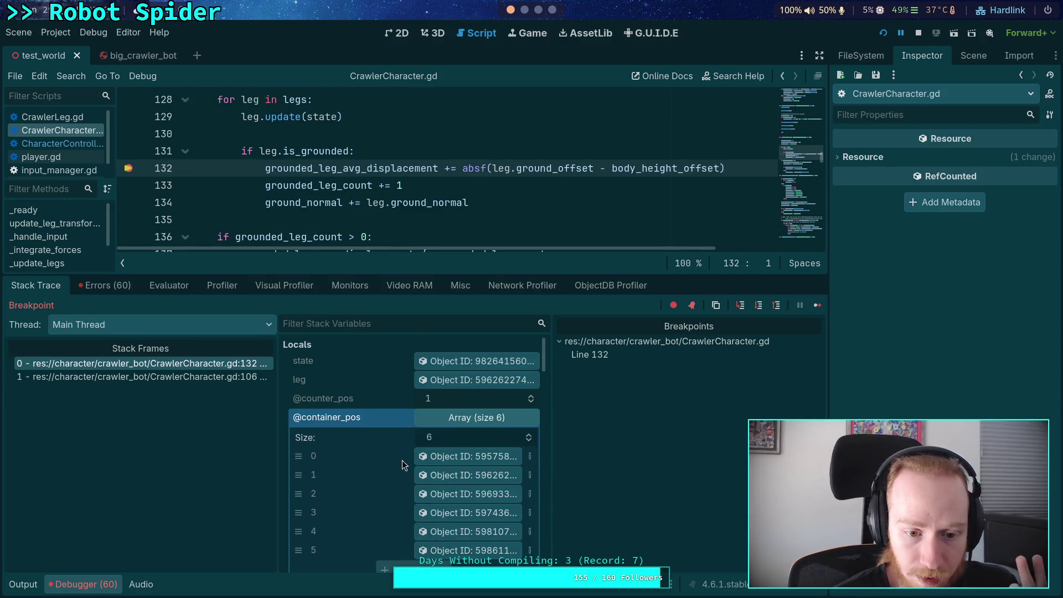
{"action": "left_click", "coordinate": [461, 477]}
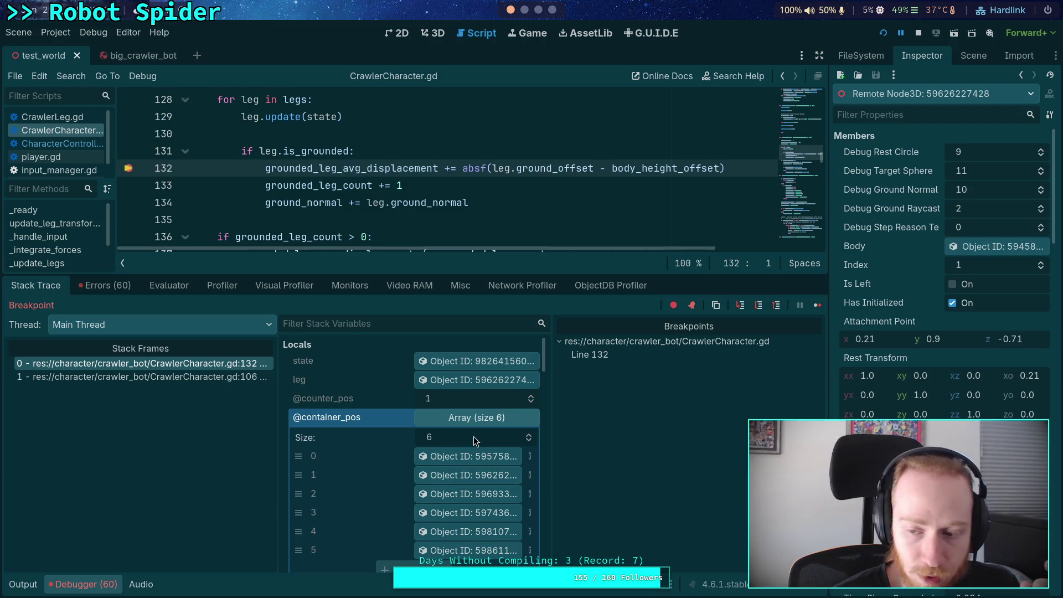
{"action": "key", "text": "super+4"}
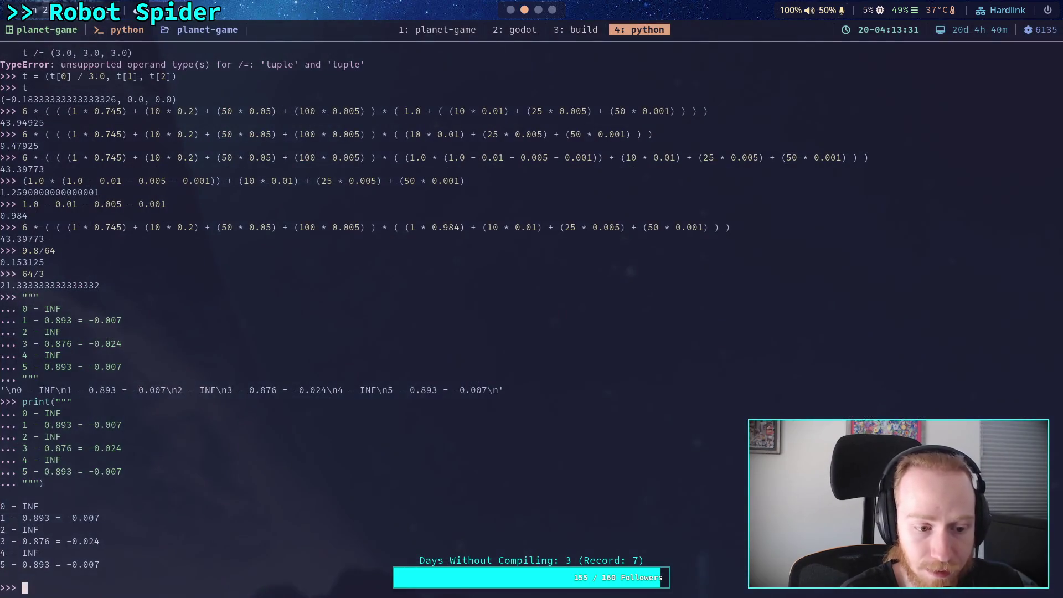
{"action": "key", "text": "super+2"}
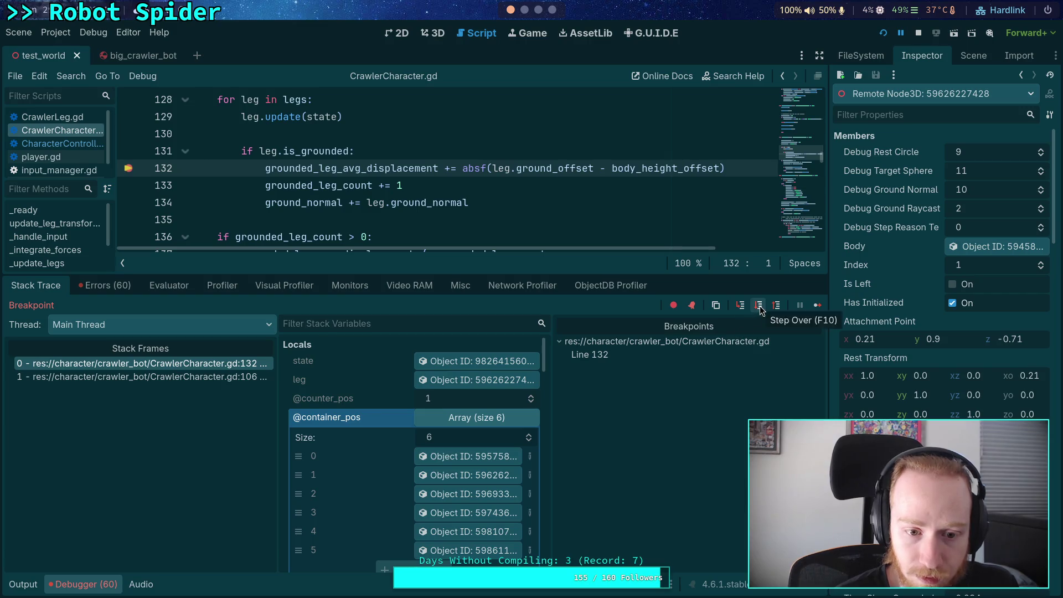
{"action": "left_click", "coordinate": [480, 419]}
{"action": "scroll", "coordinate": [443, 425], "scroll_direction": "down", "scroll_amount": 5}
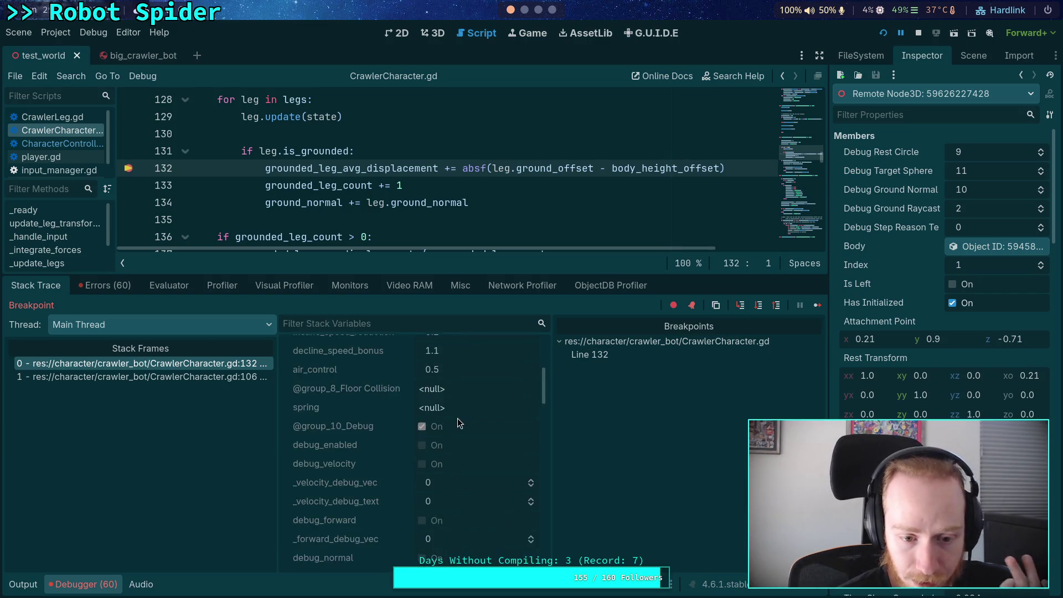
{"action": "scroll", "coordinate": [457, 421], "scroll_direction": "down", "scroll_amount": 10}
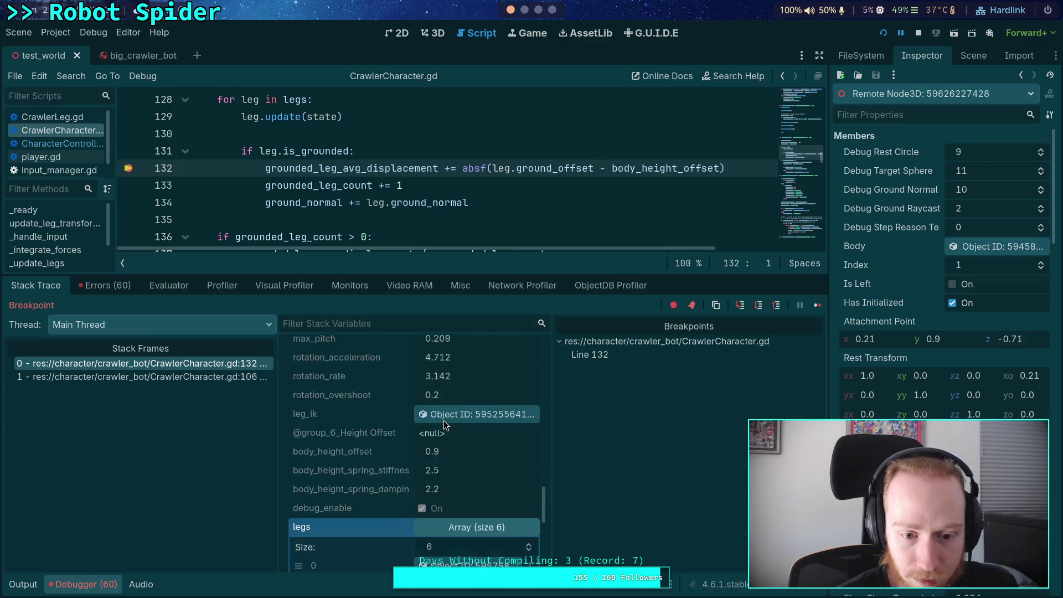
{"action": "left_click", "coordinate": [484, 411]}
{"action": "scroll", "coordinate": [477, 451], "scroll_direction": "down", "scroll_amount": 5}
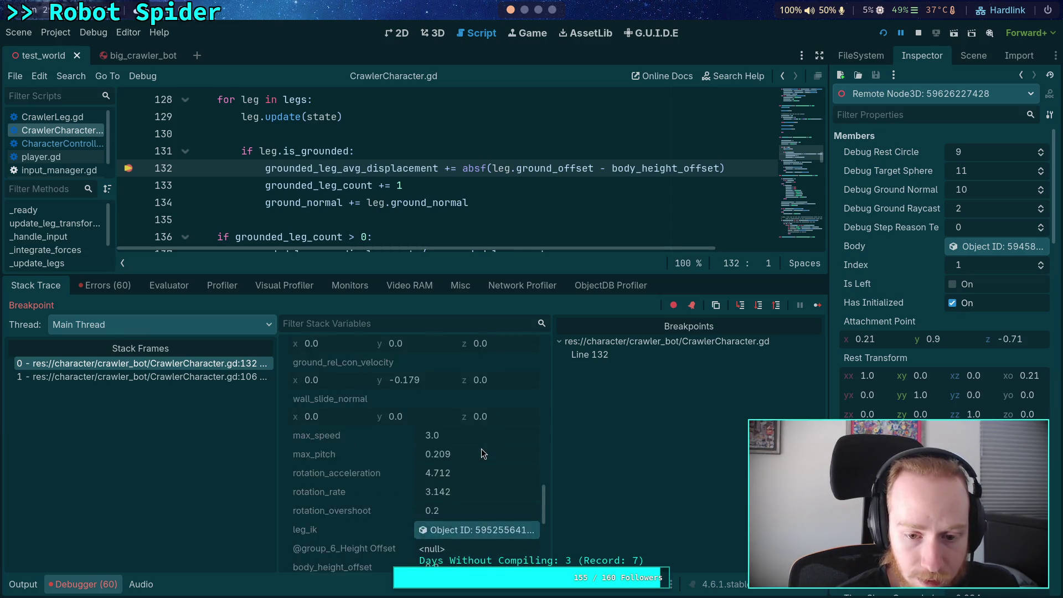
{"action": "scroll", "coordinate": [481, 449], "scroll_direction": "up", "scroll_amount": 20}
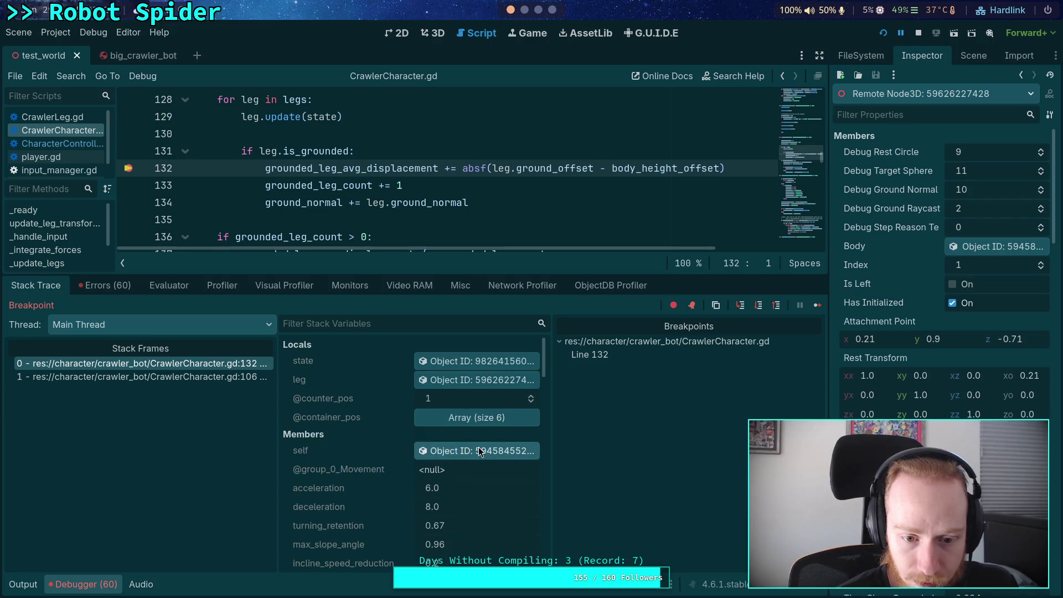
{"action": "scroll", "coordinate": [473, 415], "scroll_direction": "down", "scroll_amount": 20}
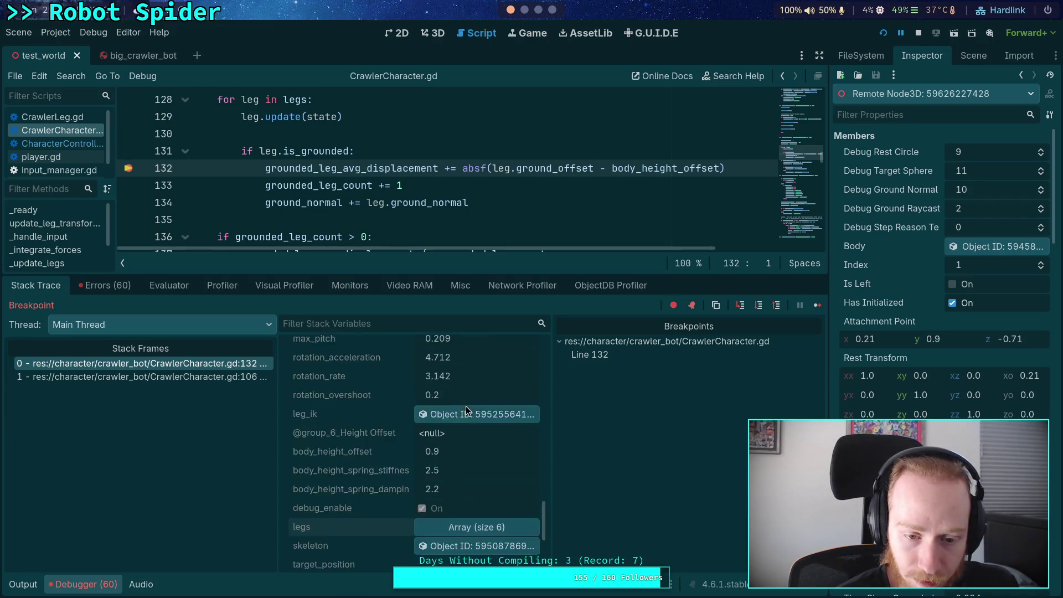
{"action": "scroll", "coordinate": [467, 410], "scroll_direction": "up", "scroll_amount": 5}
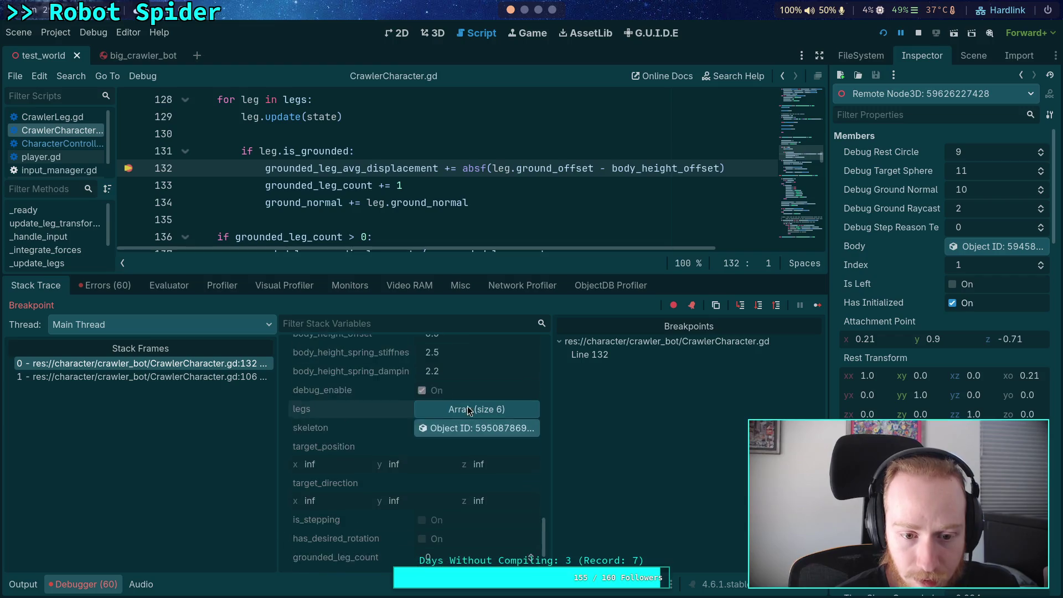
{"action": "scroll", "coordinate": [469, 411], "scroll_direction": "up", "scroll_amount": 8}
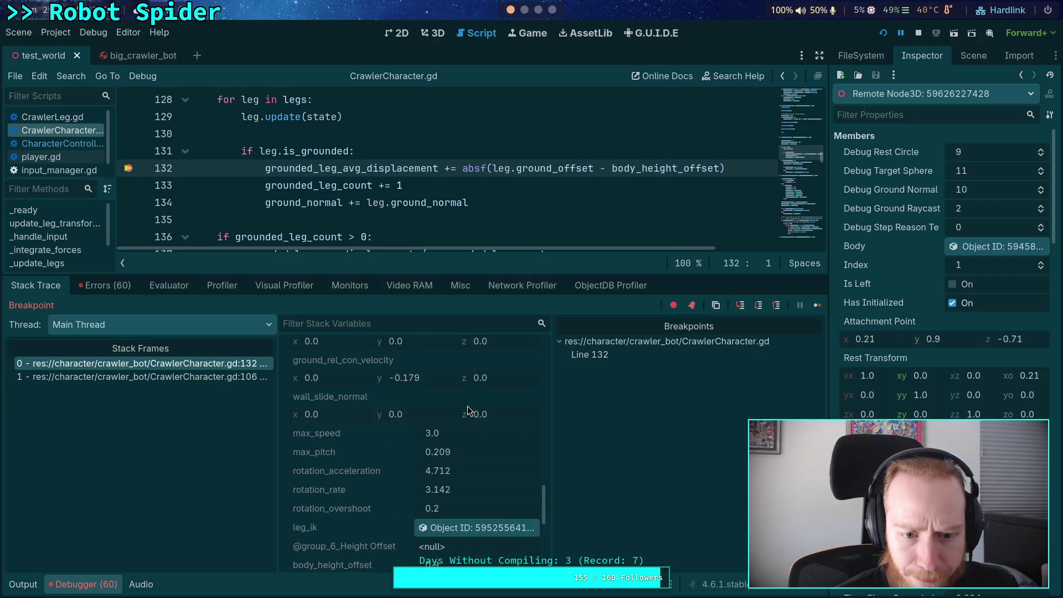
{"action": "scroll", "coordinate": [469, 410], "scroll_direction": "down", "scroll_amount": 7}
{"action": "scroll", "coordinate": [467, 410], "scroll_direction": "down", "scroll_amount": 6}
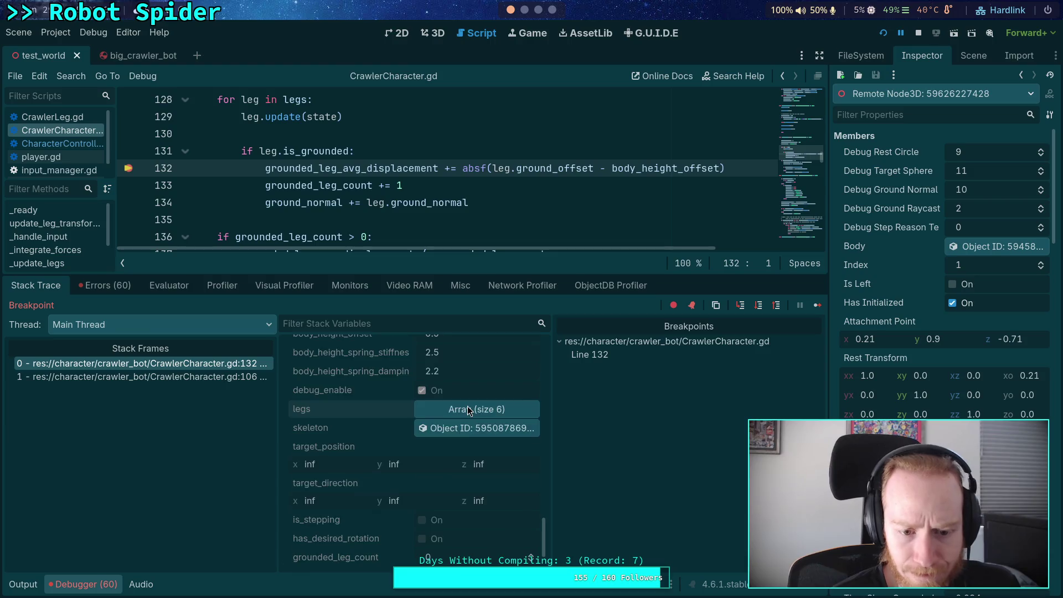
Step: Step over to line 133 and review Locals, with grounded_leg_avg_displacement at 0.014 and body_height_offset 0.9
{"action": "left_click", "coordinate": [759, 310]}
{"action": "scroll", "coordinate": [453, 410], "scroll_direction": "down", "scroll_amount": 10}
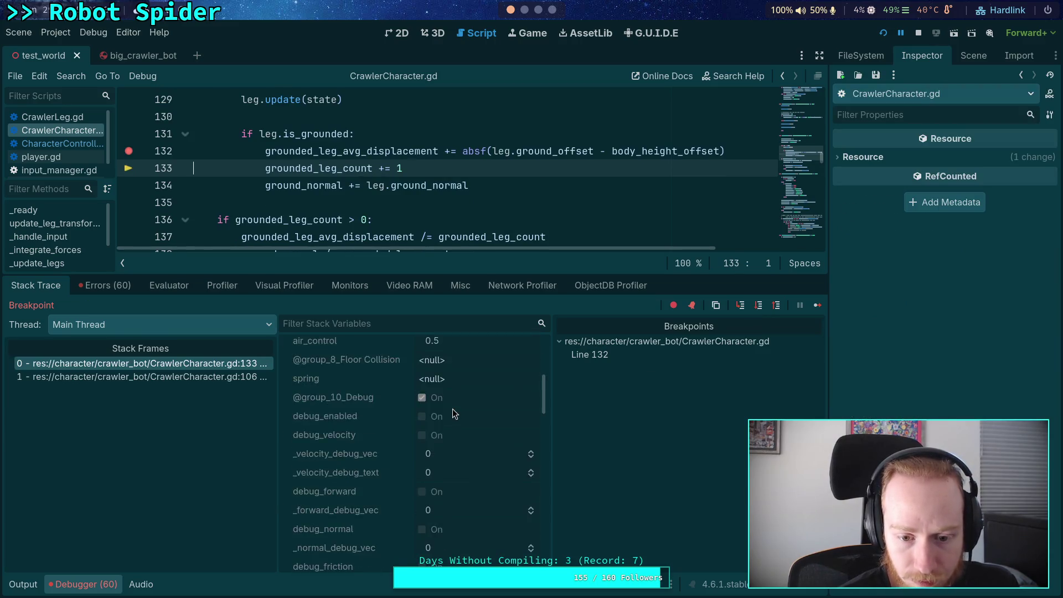
{"action": "scroll", "coordinate": [453, 410], "scroll_direction": "down", "scroll_amount": 6}
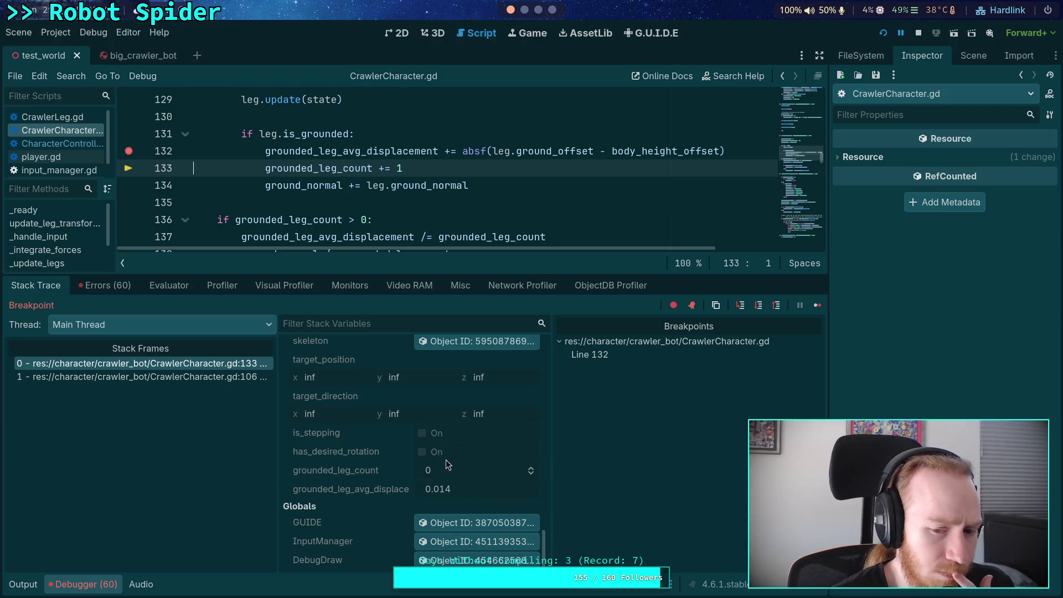
{"action": "key", "text": "super+4"}
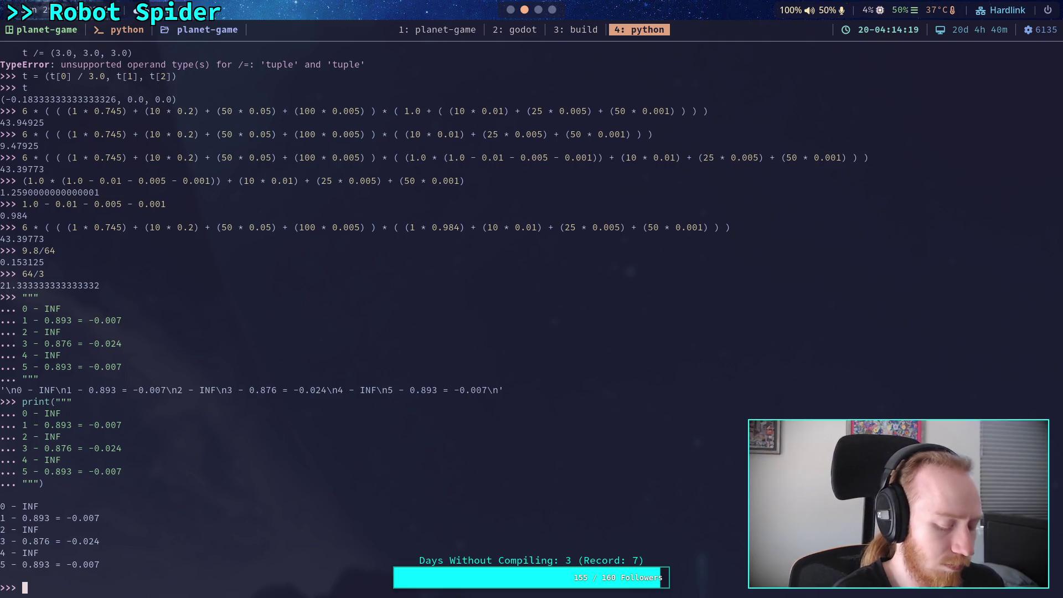
{"action": "key", "text": "super+2"}
{"action": "scroll", "coordinate": [438, 487], "scroll_direction": "up", "scroll_amount": 5}
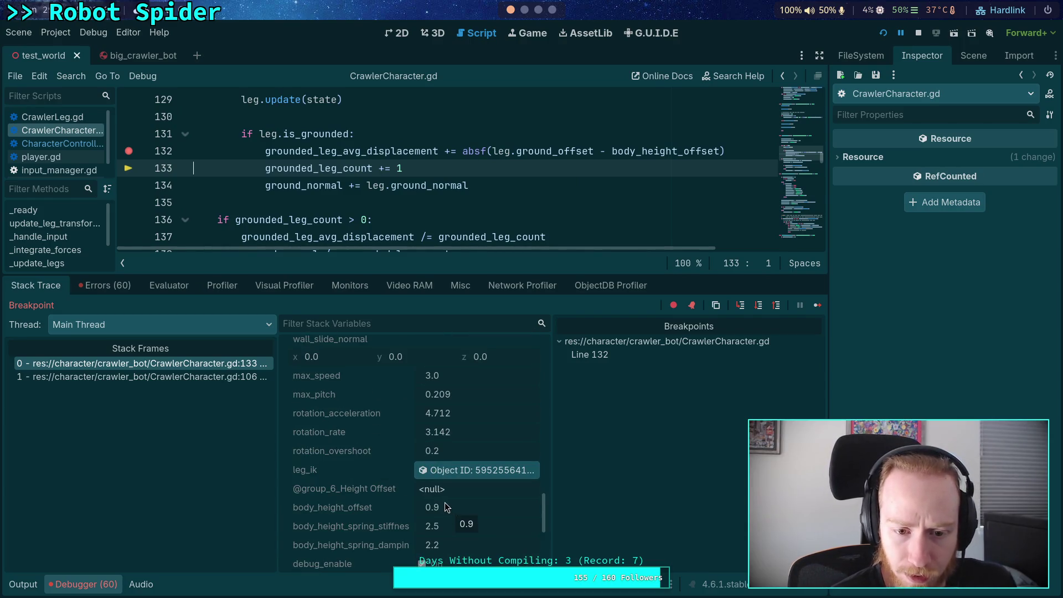
{"action": "scroll", "coordinate": [399, 479], "scroll_direction": "up", "scroll_amount": 8}
{"action": "scroll", "coordinate": [403, 480], "scroll_direction": "up", "scroll_amount": 8}
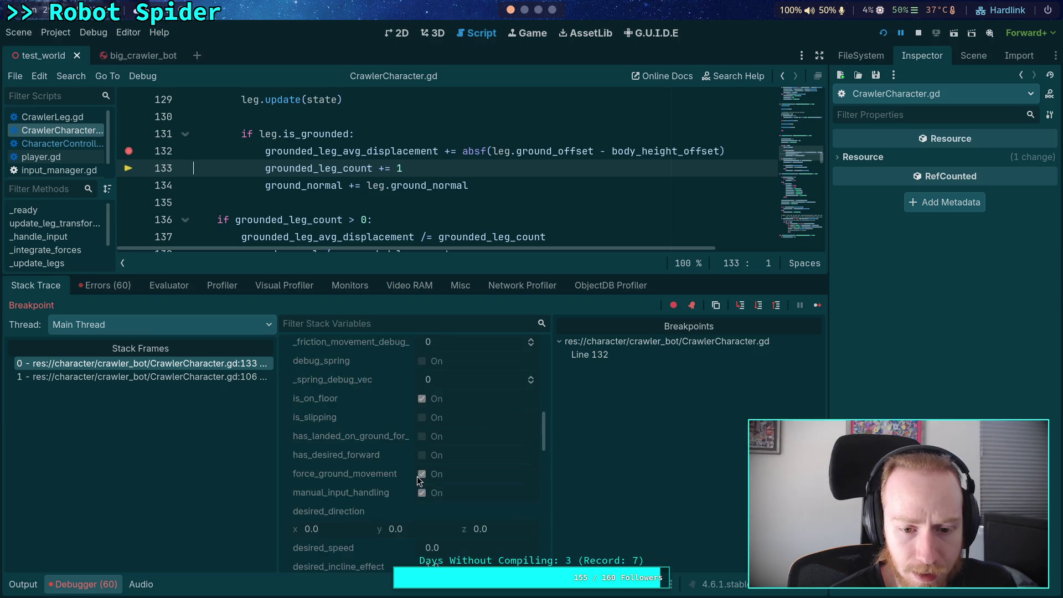
{"action": "scroll", "coordinate": [408, 467], "scroll_direction": "up", "scroll_amount": 5}
{"action": "scroll", "coordinate": [406, 464], "scroll_direction": "up", "scroll_amount": 2}
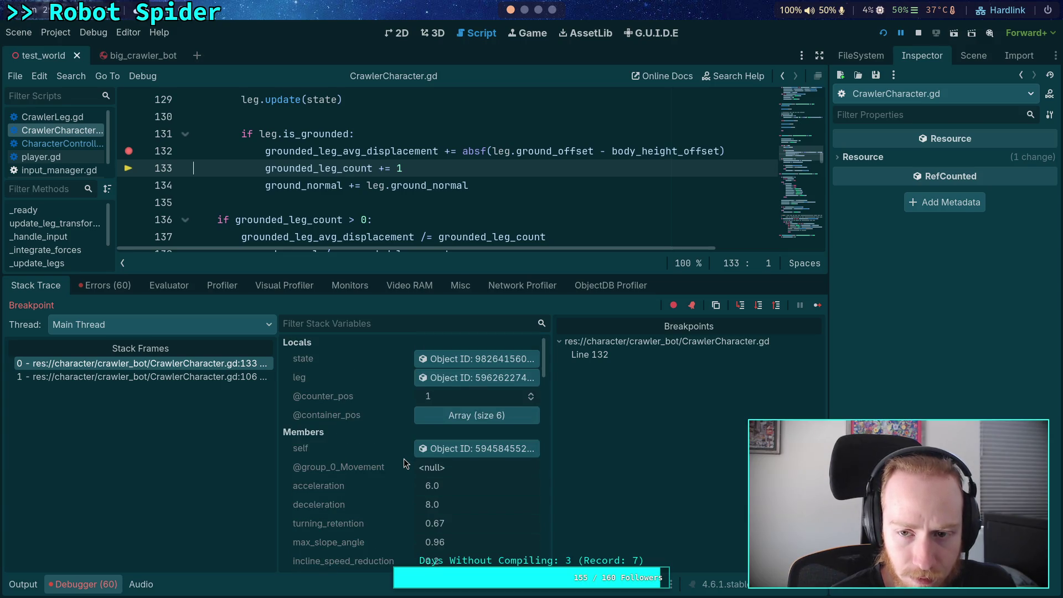
Step: Inspect the current leg's ground velocity and ground offset
{"action": "left_click", "coordinate": [464, 379]}
{"action": "scroll", "coordinate": [941, 271], "scroll_direction": "down", "scroll_amount": 8}
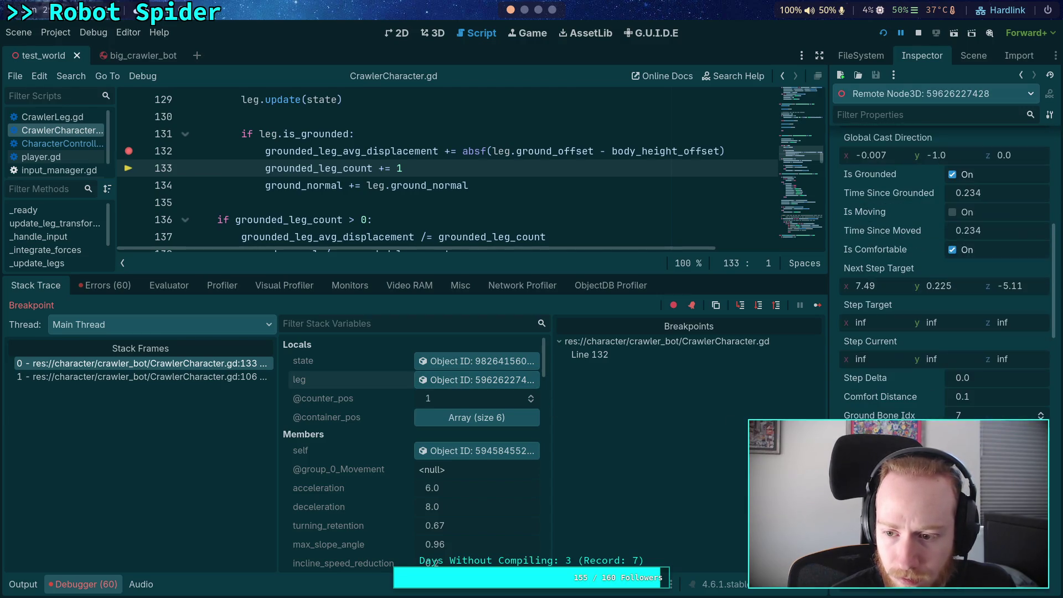
{"action": "scroll", "coordinate": [942, 271], "scroll_direction": "down", "scroll_amount": 5}
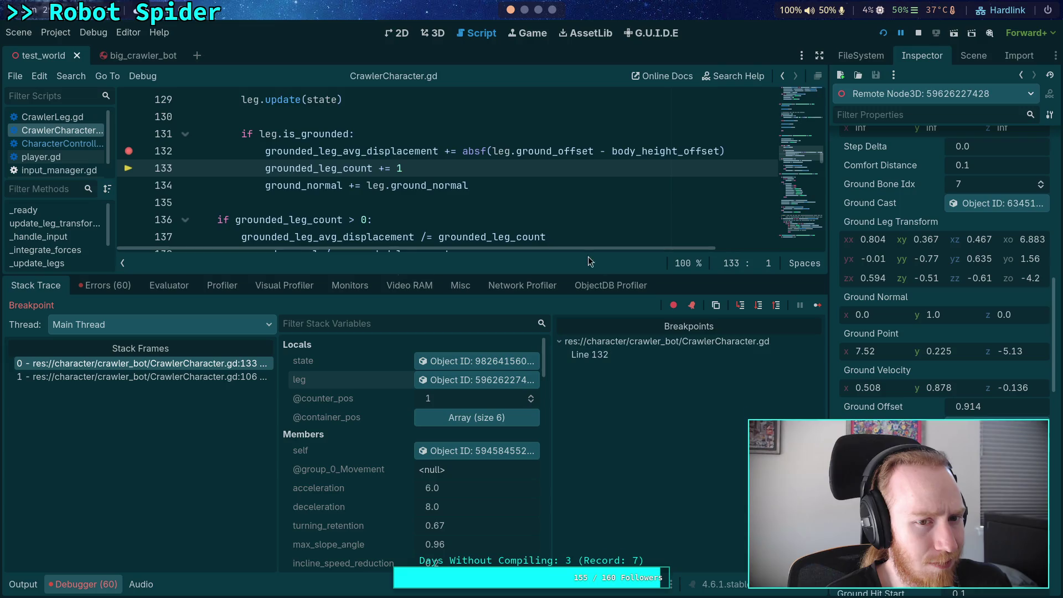
{"action": "scroll", "coordinate": [487, 217], "scroll_direction": "up", "scroll_amount": 1}
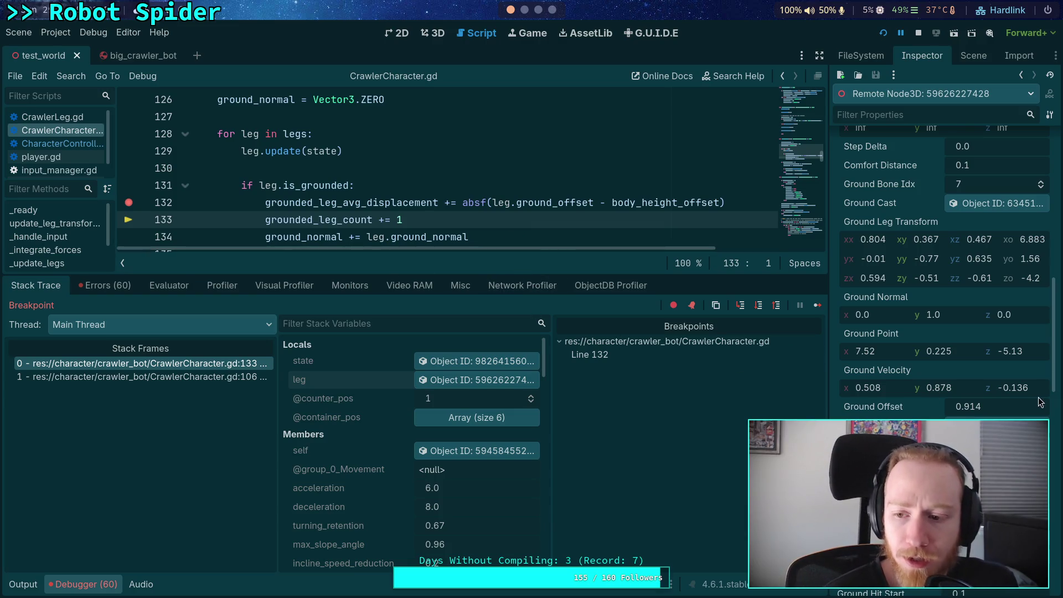
{"action": "scroll", "coordinate": [467, 477], "scroll_direction": "down", "scroll_amount": 5}
{"action": "scroll", "coordinate": [490, 473], "scroll_direction": "down", "scroll_amount": 8}
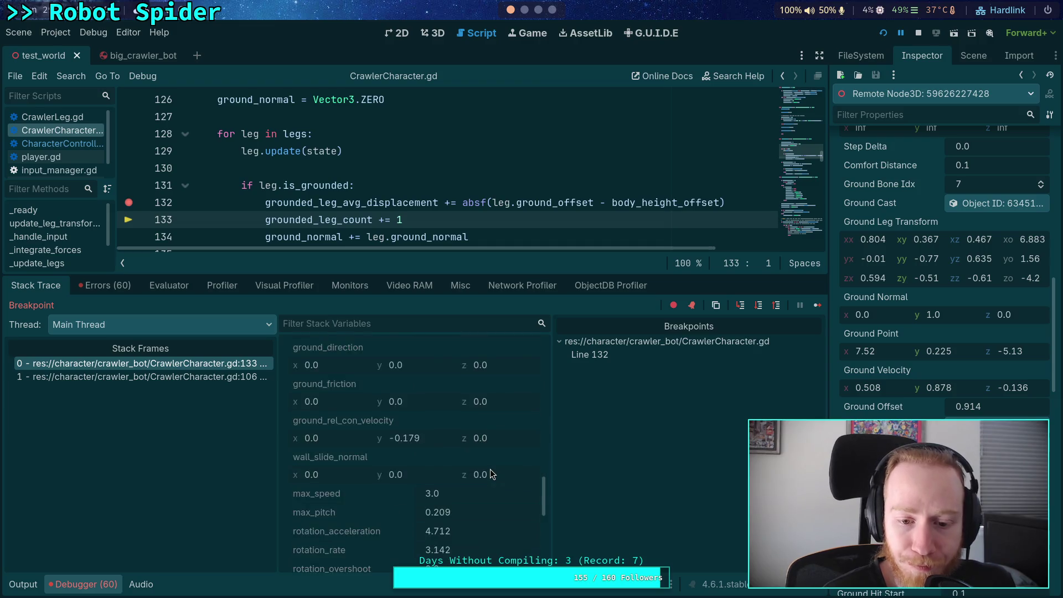
{"action": "scroll", "coordinate": [490, 470], "scroll_direction": "down", "scroll_amount": 1}
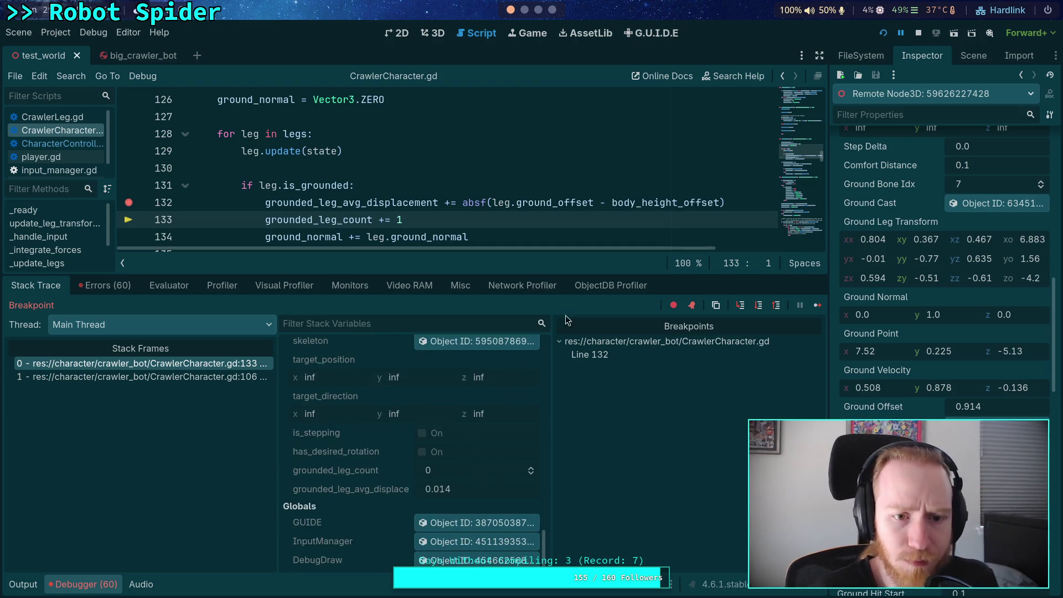
Step: Continue to the next breakpoint hit and inspect that grounded leg's properties
{"action": "left_click", "coordinate": [818, 307]}
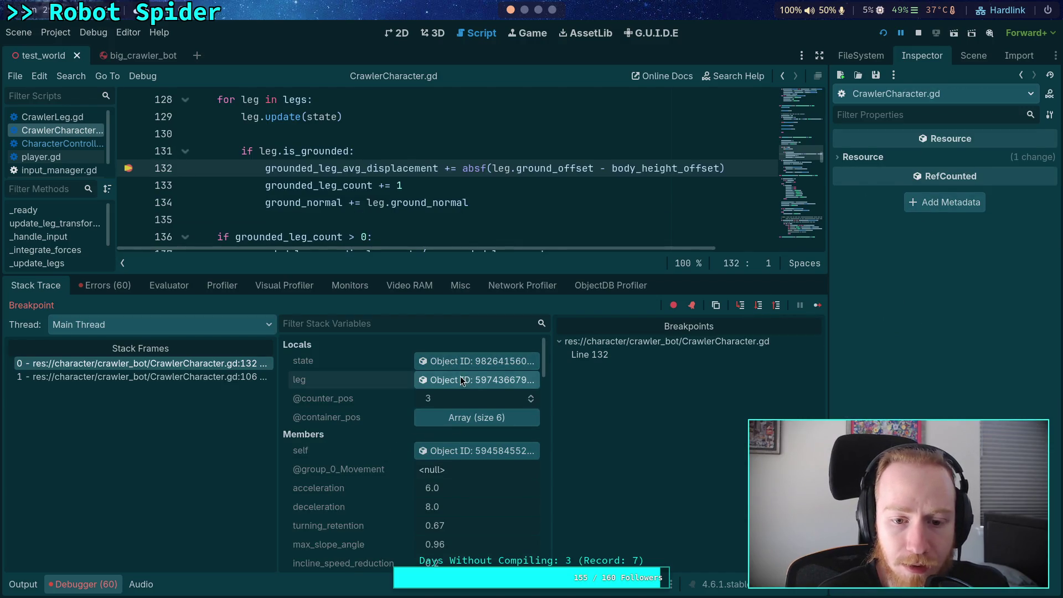
{"action": "left_click", "coordinate": [498, 379]}
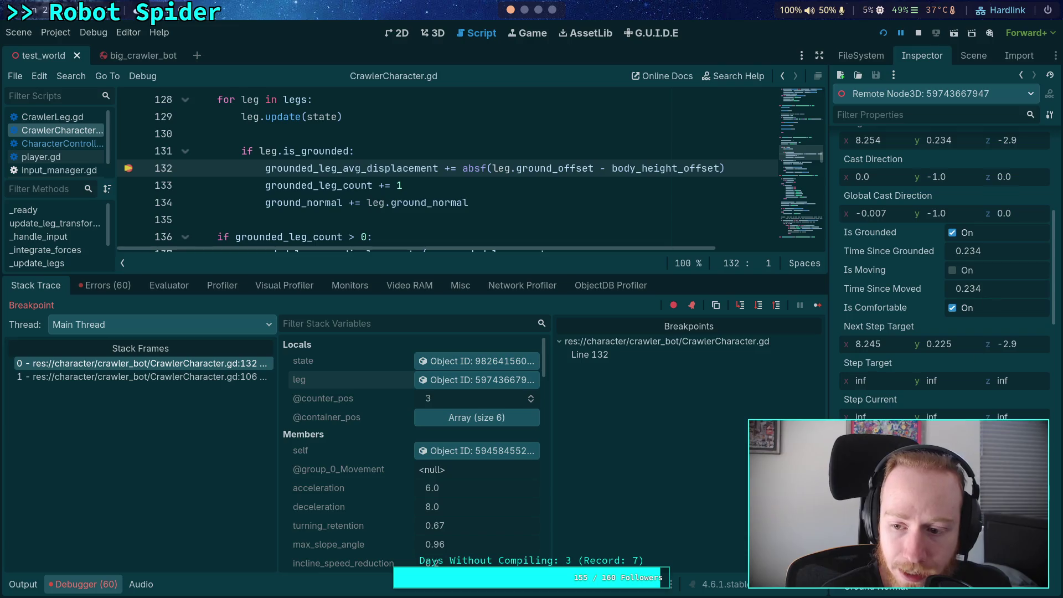
{"action": "scroll", "coordinate": [944, 277], "scroll_direction": "down", "scroll_amount": 5}
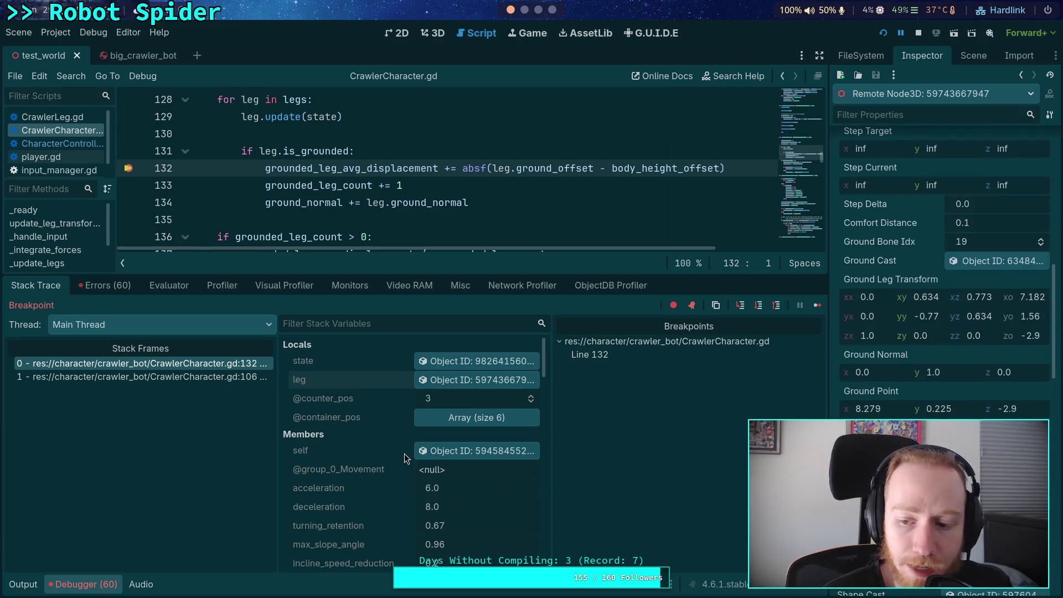
{"action": "scroll", "coordinate": [405, 453], "scroll_direction": "down", "scroll_amount": 10}
{"action": "scroll", "coordinate": [481, 424], "scroll_direction": "down", "scroll_amount": 10}
{"action": "scroll", "coordinate": [481, 427], "scroll_direction": "down", "scroll_amount": 5}
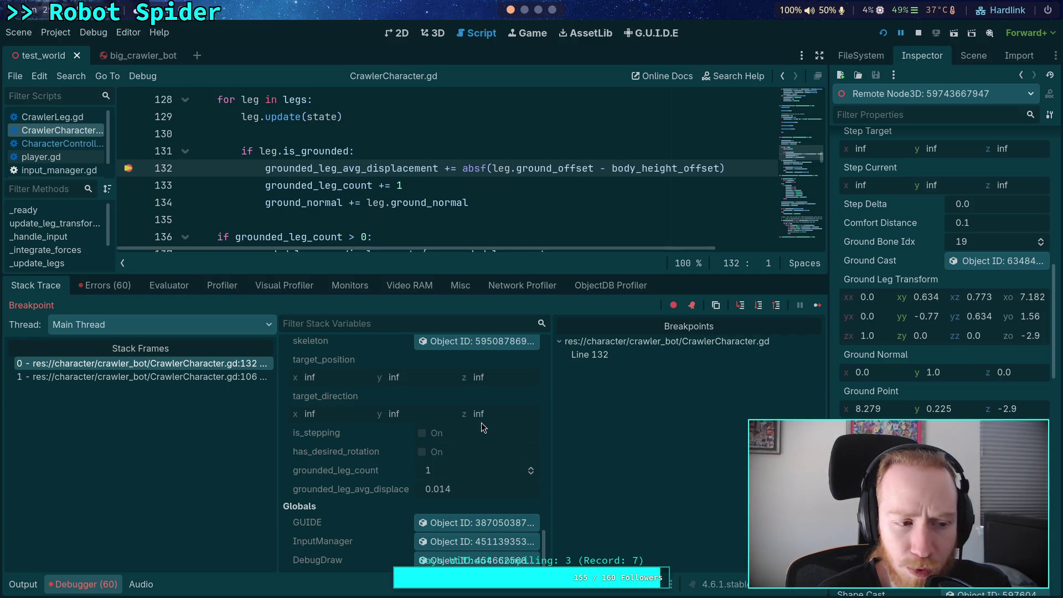
Step: Step over twice, past the grounded_leg_count increment, to line 134
{"action": "left_click", "coordinate": [758, 305]}
{"action": "scroll", "coordinate": [498, 478], "scroll_direction": "down", "scroll_amount": 12}
{"action": "scroll", "coordinate": [499, 480], "scroll_direction": "down", "scroll_amount": 5}
{"action": "left_click", "coordinate": [758, 306]}
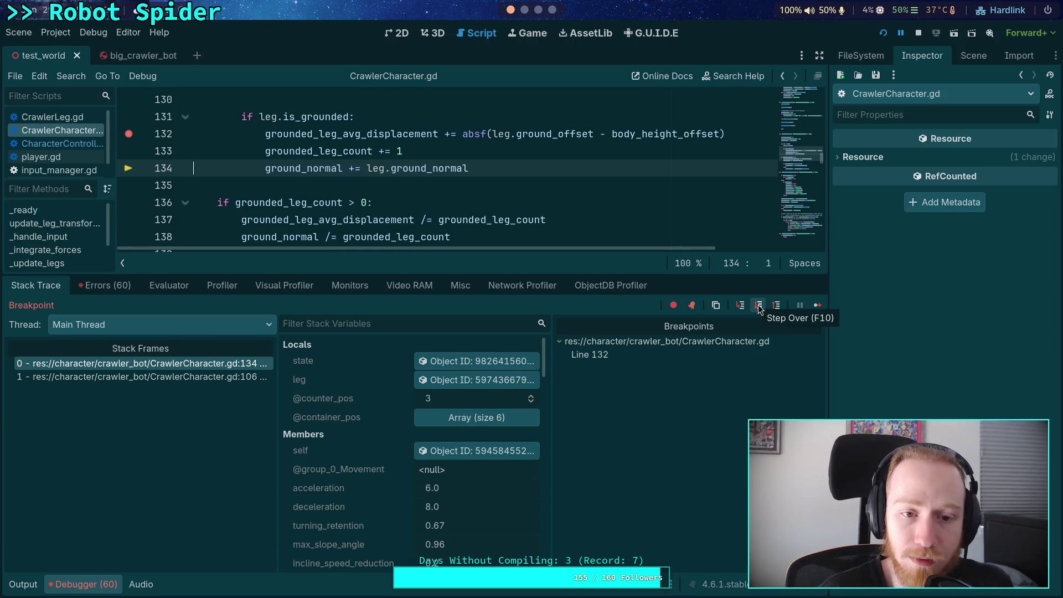
Step: Step over the following leg iterations until reaching the is_grounded check on line 131
{"action": "left_click", "coordinate": [762, 307]}
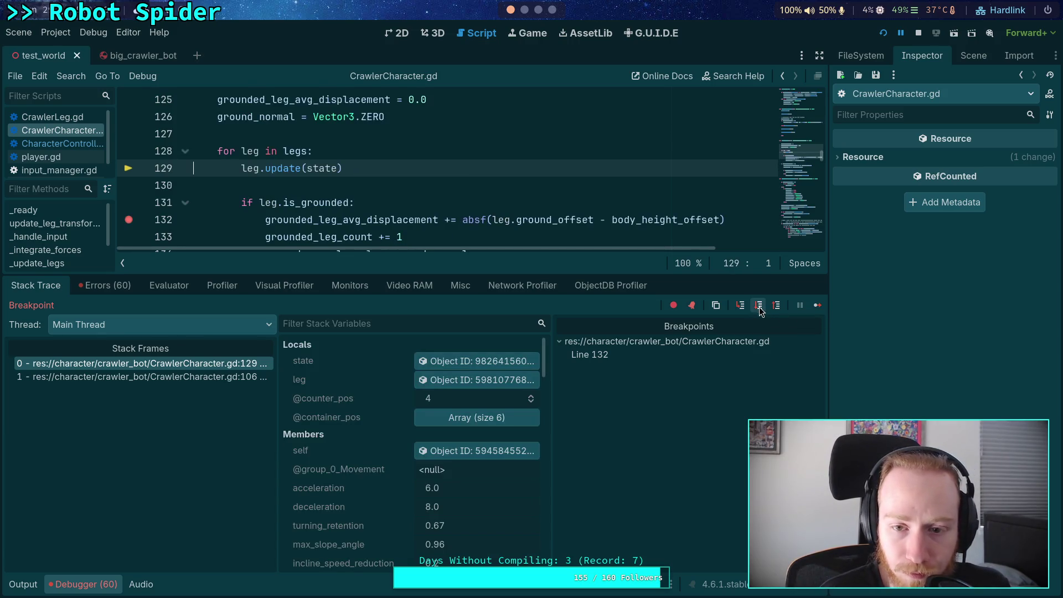
{"action": "left_click", "coordinate": [761, 309]}
{"action": "left_click", "coordinate": [760, 307]}
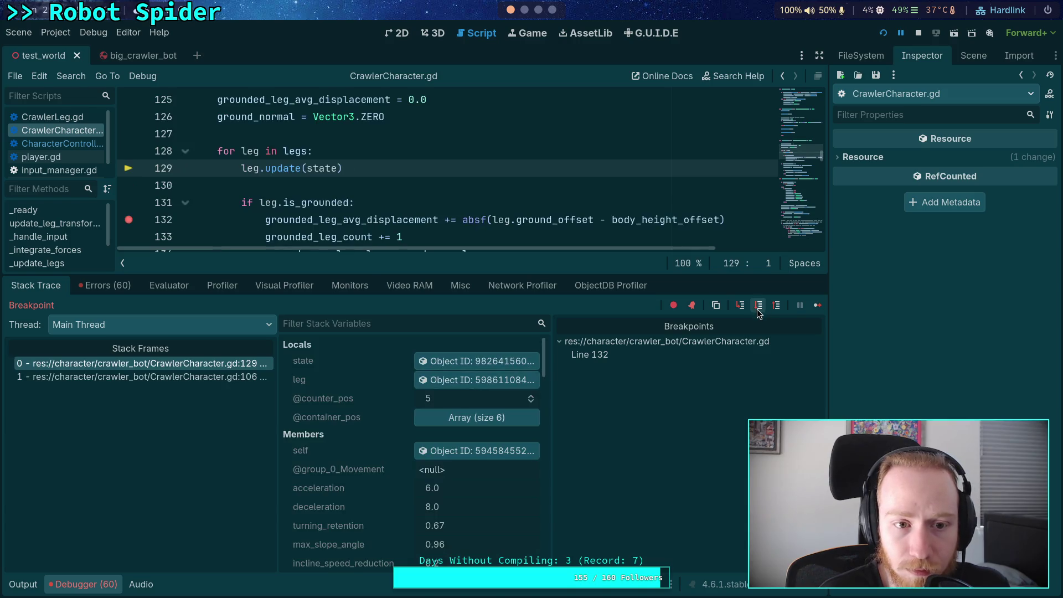
{"action": "left_click", "coordinate": [761, 308]}
{"action": "scroll", "coordinate": [548, 215], "scroll_direction": "down", "scroll_amount": 2}
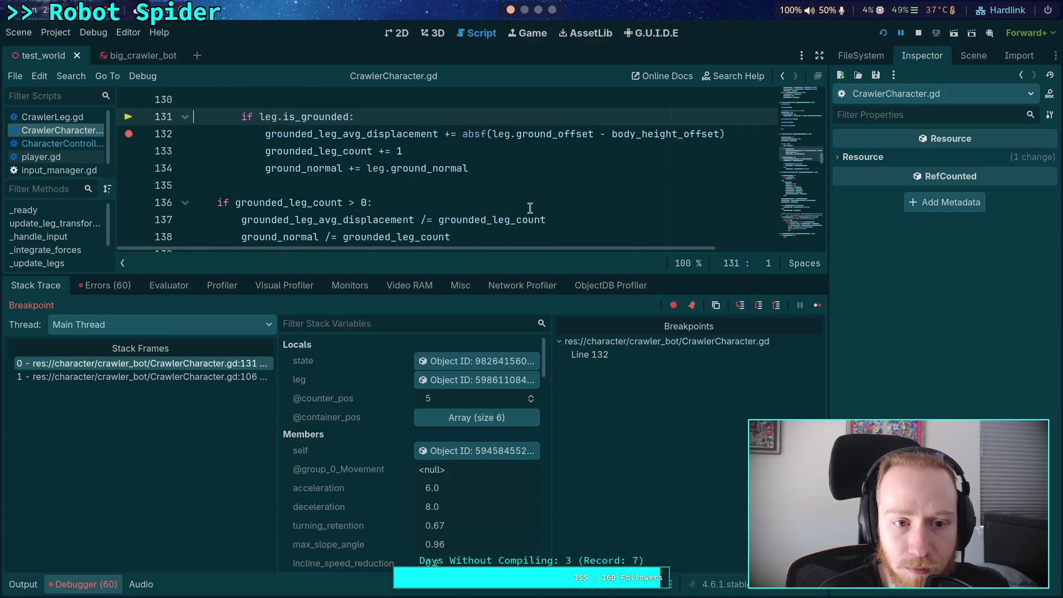
{"action": "scroll", "coordinate": [553, 220], "scroll_direction": "up", "scroll_amount": 1}
Step: Advance to displacement line 132 and inspect the current leg's ground properties
{"action": "left_click", "coordinate": [758, 305]}
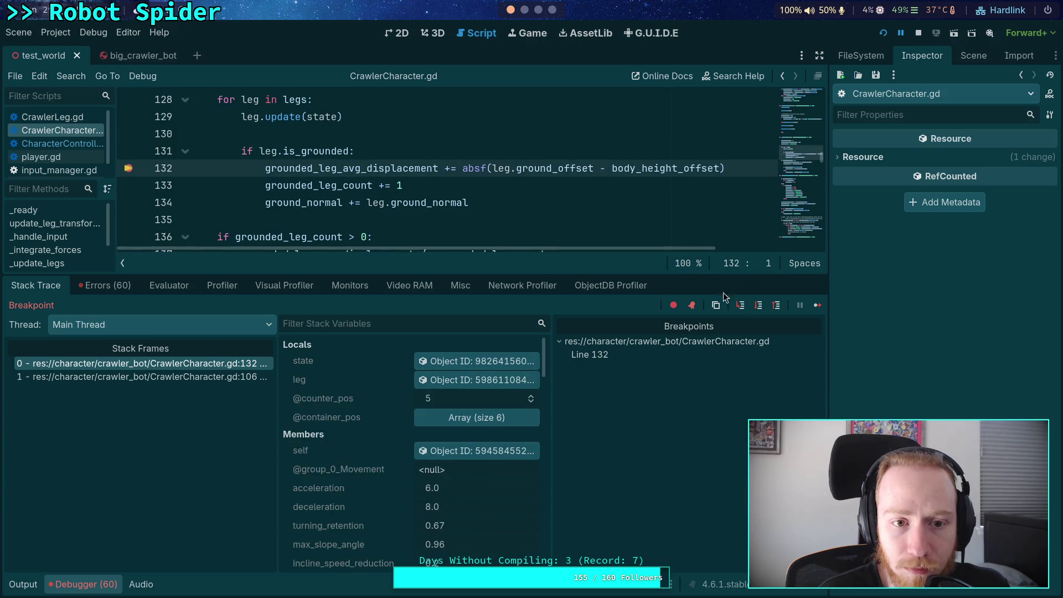
{"action": "scroll", "coordinate": [487, 421], "scroll_direction": "down", "scroll_amount": 5}
{"action": "scroll", "coordinate": [480, 440], "scroll_direction": "up", "scroll_amount": 5}
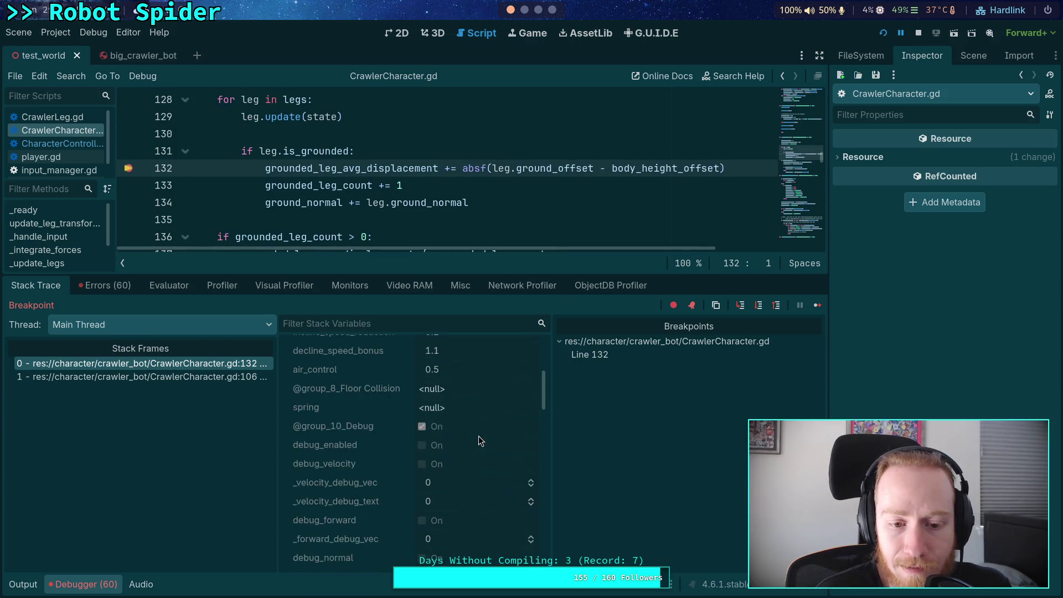
{"action": "left_click", "coordinate": [499, 380]}
{"action": "scroll", "coordinate": [944, 249], "scroll_direction": "down", "scroll_amount": 10}
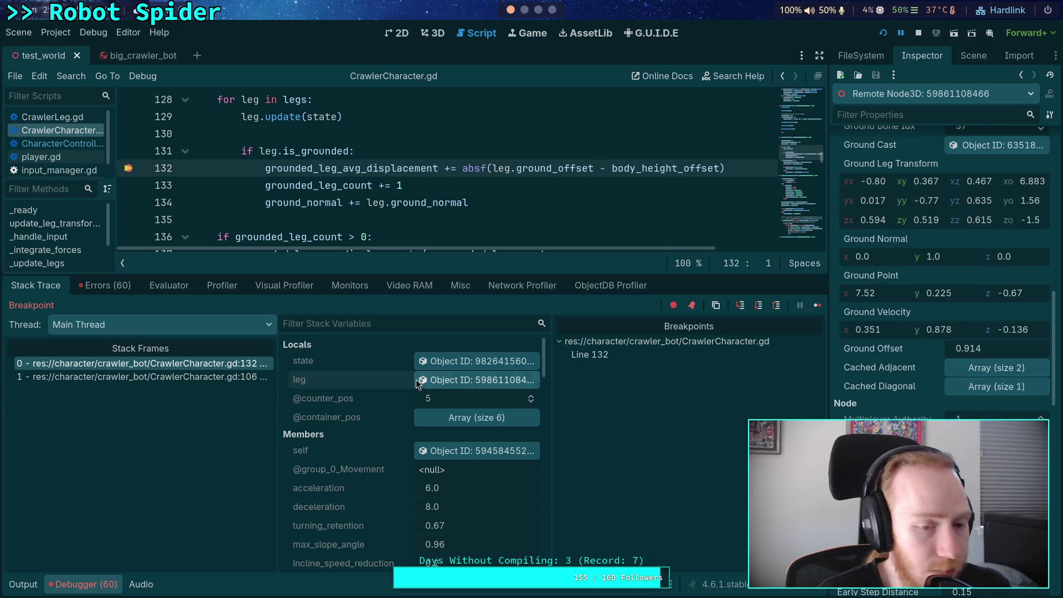
Step: Step through lines 133–134 and out of the leg loop to line 137, with grounded_leg_count at 2
{"action": "left_click", "coordinate": [759, 306]}
{"action": "scroll", "coordinate": [451, 425], "scroll_direction": "down", "scroll_amount": 10}
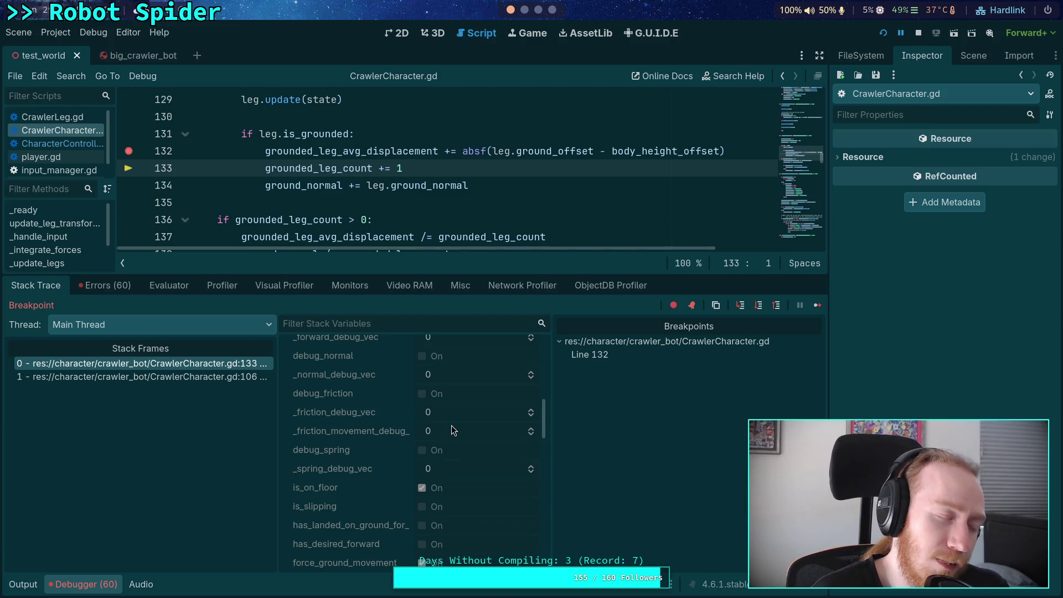
{"action": "scroll", "coordinate": [451, 426], "scroll_direction": "down", "scroll_amount": 5}
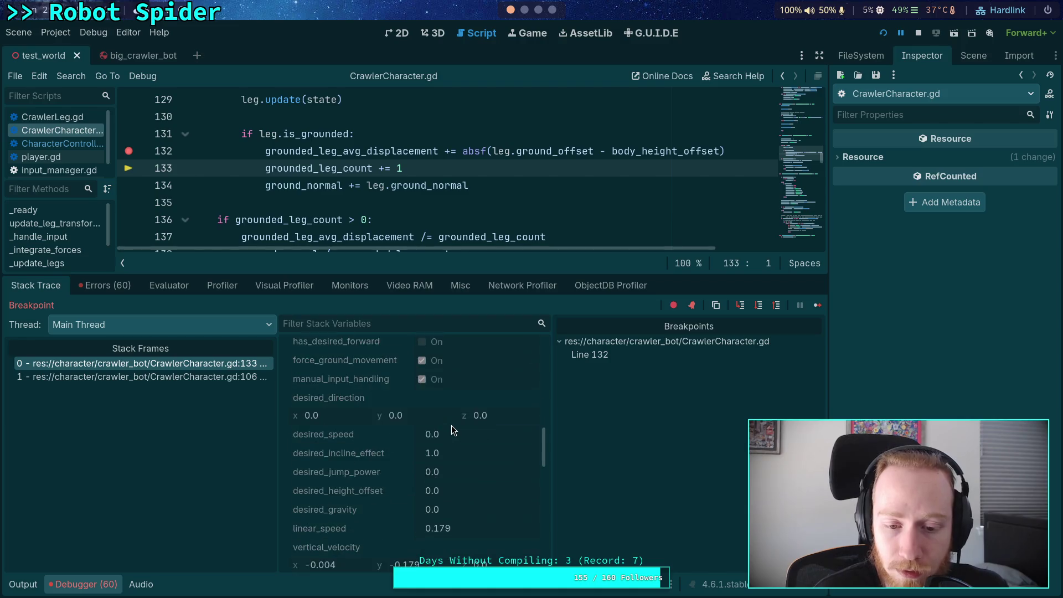
{"action": "scroll", "coordinate": [456, 423], "scroll_direction": "down", "scroll_amount": 10}
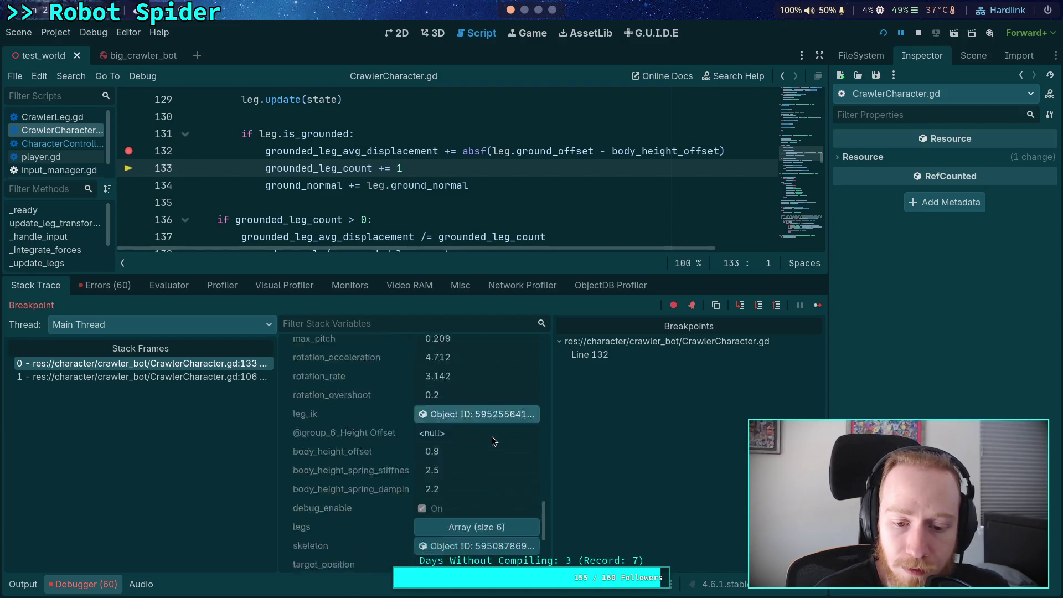
{"action": "scroll", "coordinate": [492, 437], "scroll_direction": "down", "scroll_amount": 5}
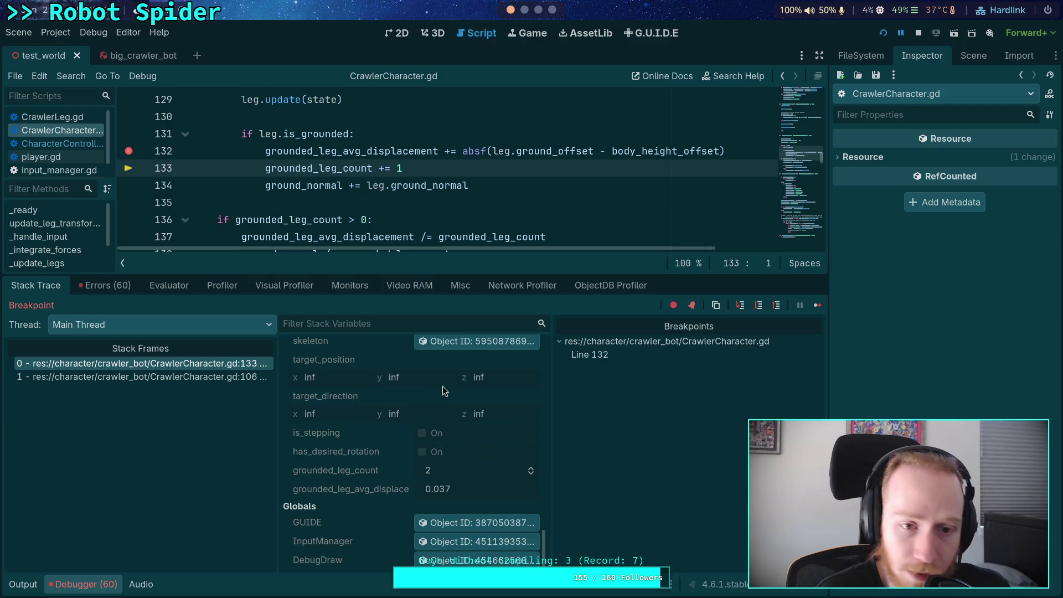
{"action": "left_click", "coordinate": [756, 308]}
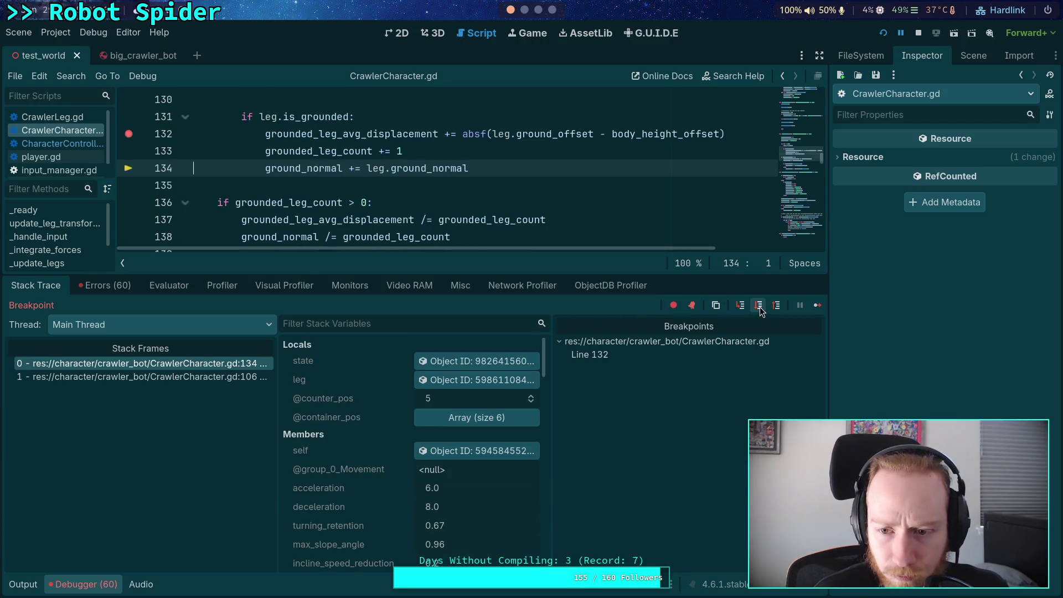
{"action": "left_click", "coordinate": [759, 306]}
{"action": "left_click", "coordinate": [759, 306]}
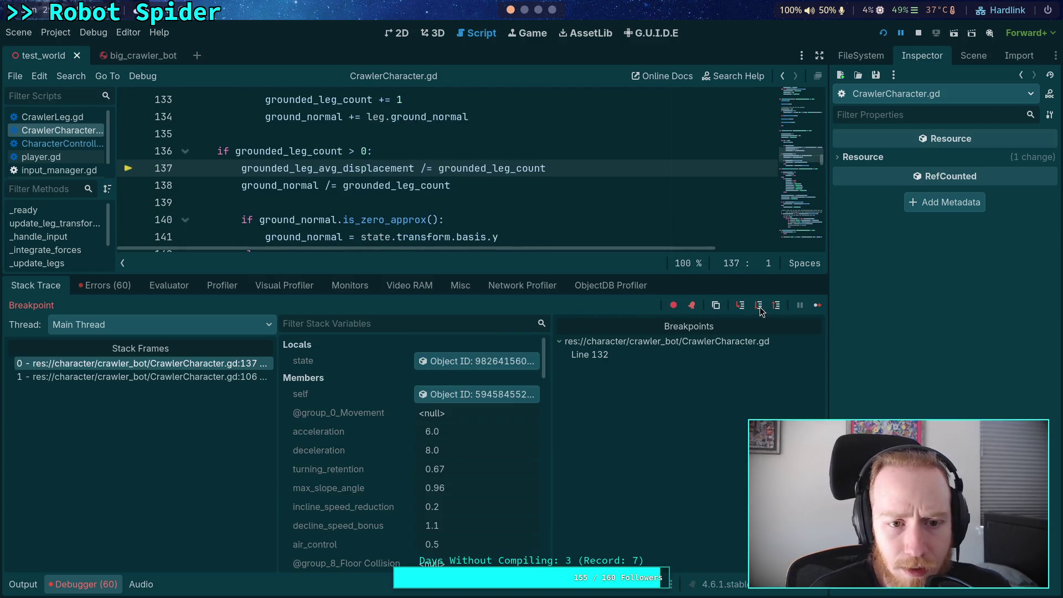
Step: Step from line 137 through line 138 to the zero-normal check
{"action": "scroll", "coordinate": [465, 475], "scroll_direction": "down", "scroll_amount": 10}
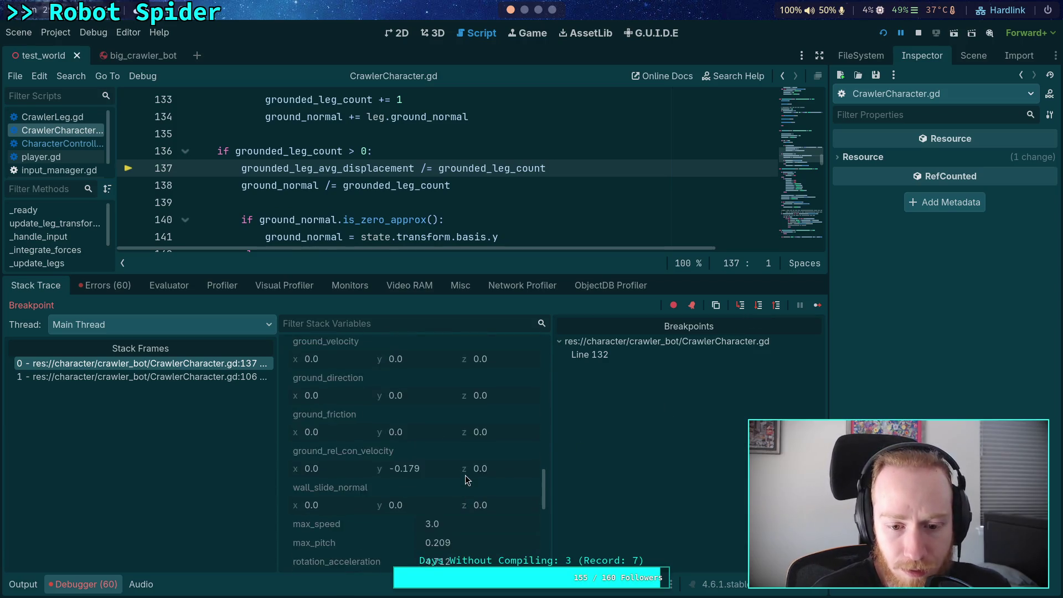
{"action": "scroll", "coordinate": [465, 475], "scroll_direction": "down", "scroll_amount": 10}
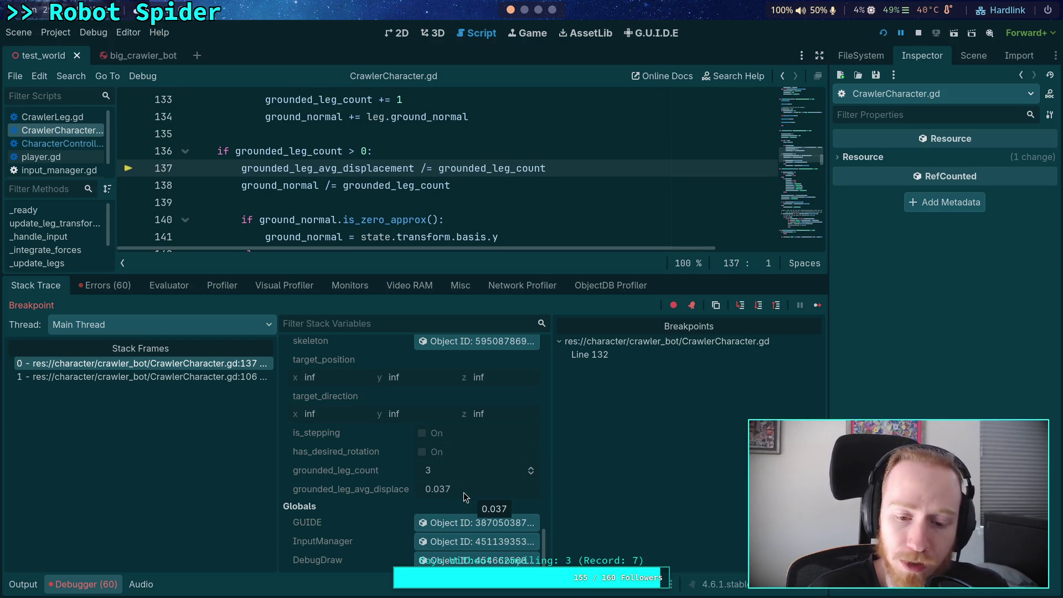
{"action": "left_click", "coordinate": [758, 305]}
{"action": "scroll", "coordinate": [413, 427], "scroll_direction": "down", "scroll_amount": 5}
{"action": "scroll", "coordinate": [414, 426], "scroll_direction": "down", "scroll_amount": 10}
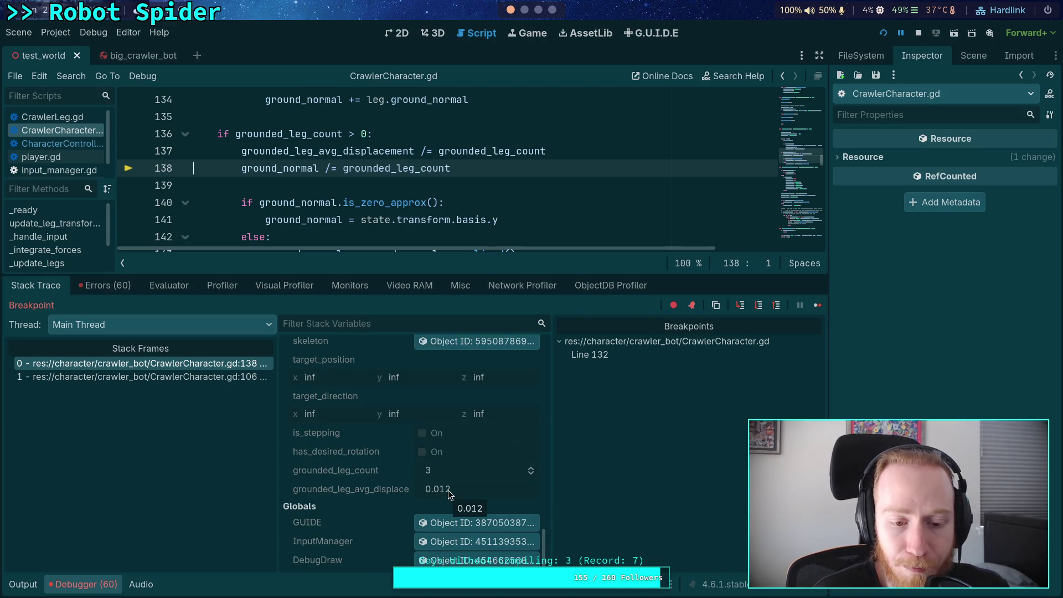
{"action": "scroll", "coordinate": [449, 482], "scroll_direction": "up", "scroll_amount": 8}
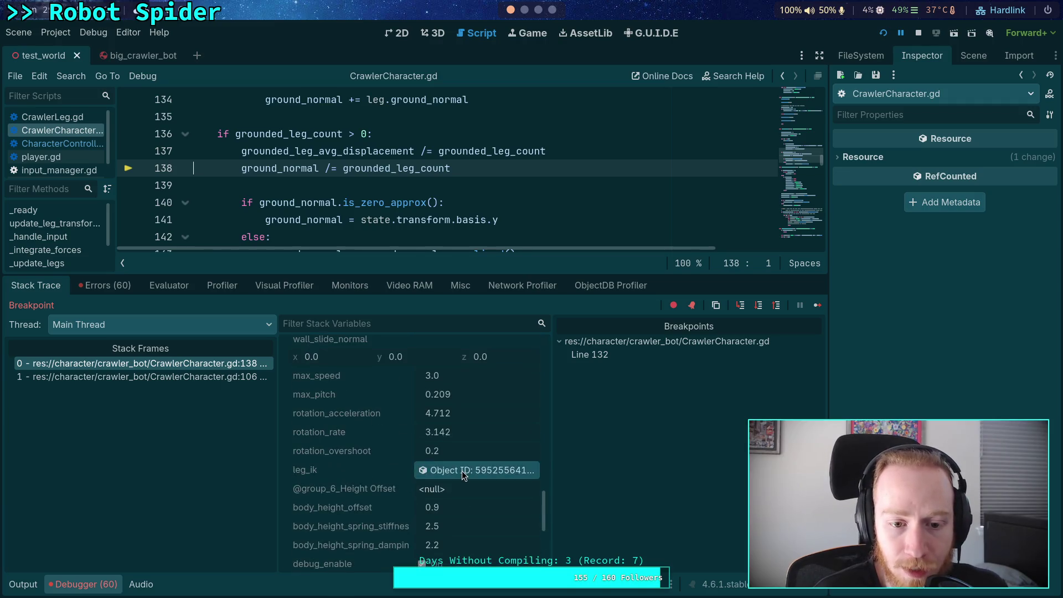
{"action": "scroll", "coordinate": [514, 476], "scroll_direction": "up", "scroll_amount": 3}
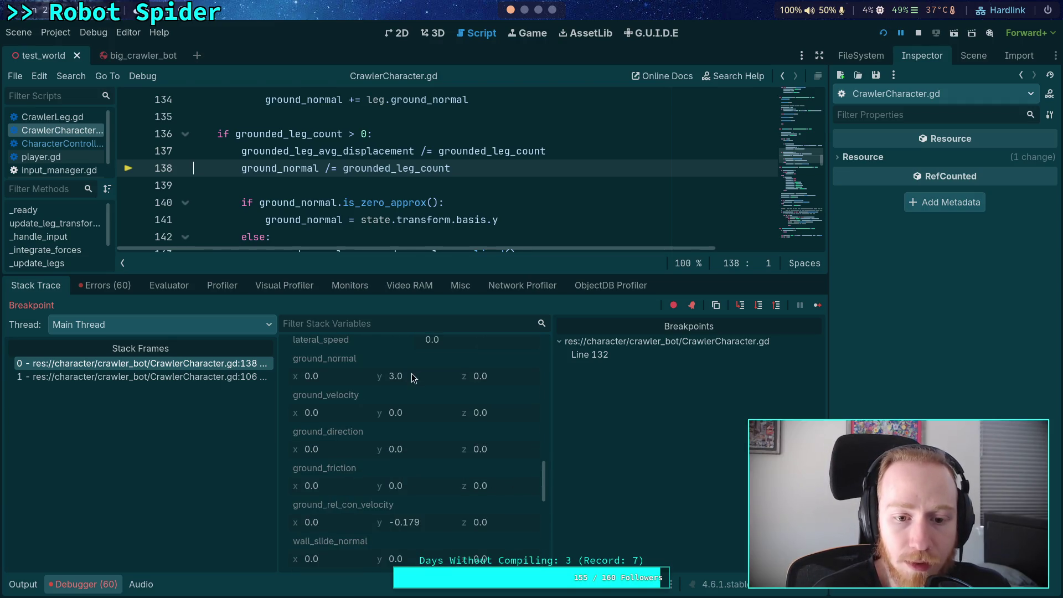
{"action": "left_click", "coordinate": [758, 305]}
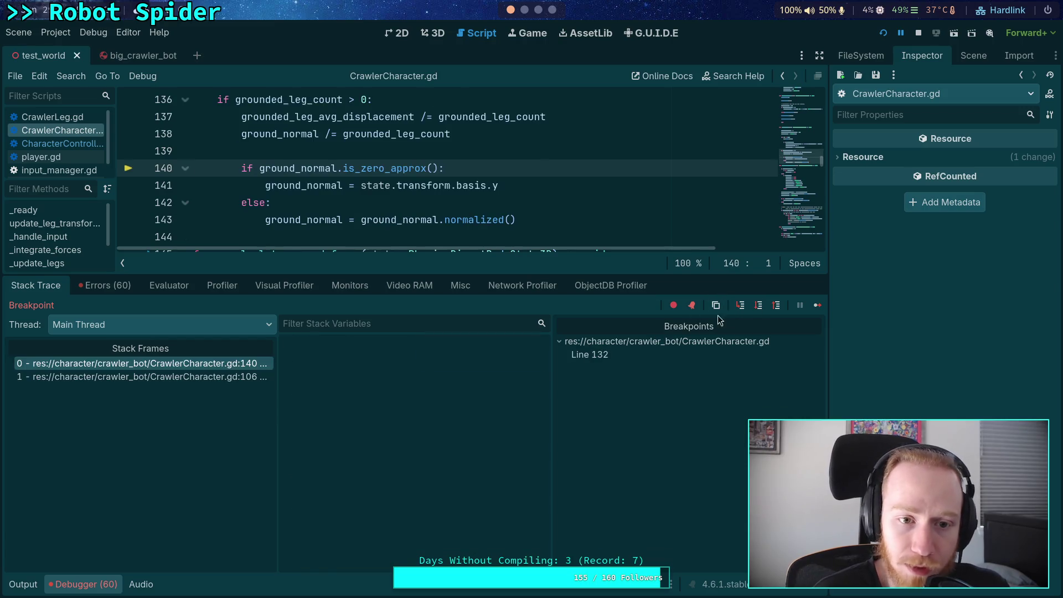
Step: Advance to the normalize line, then step out to _integrate_forces at line 109
{"action": "scroll", "coordinate": [461, 447], "scroll_direction": "down", "scroll_amount": 10}
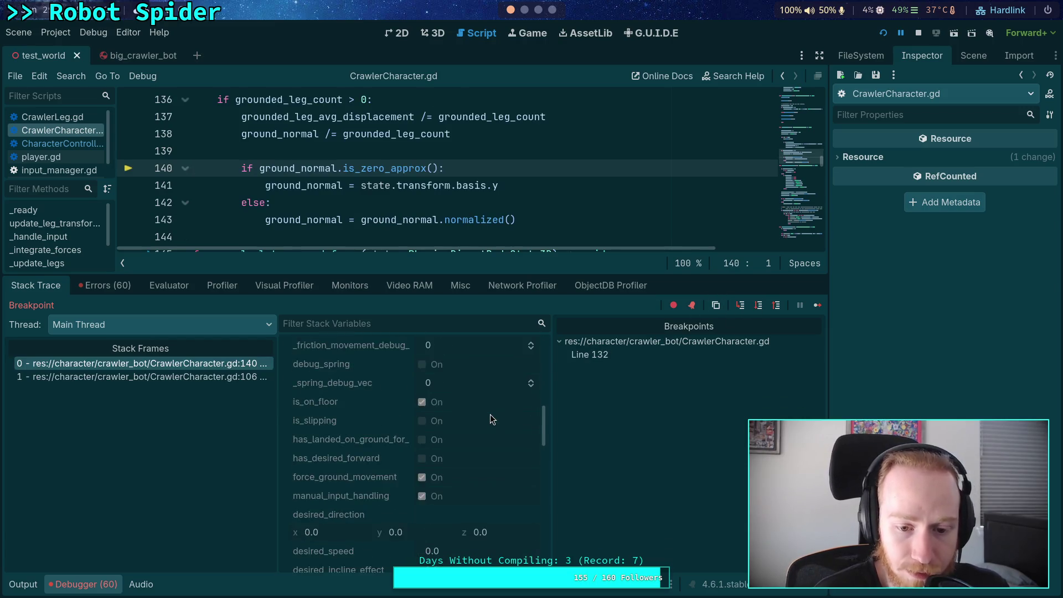
{"action": "scroll", "coordinate": [490, 415], "scroll_direction": "down", "scroll_amount": 10}
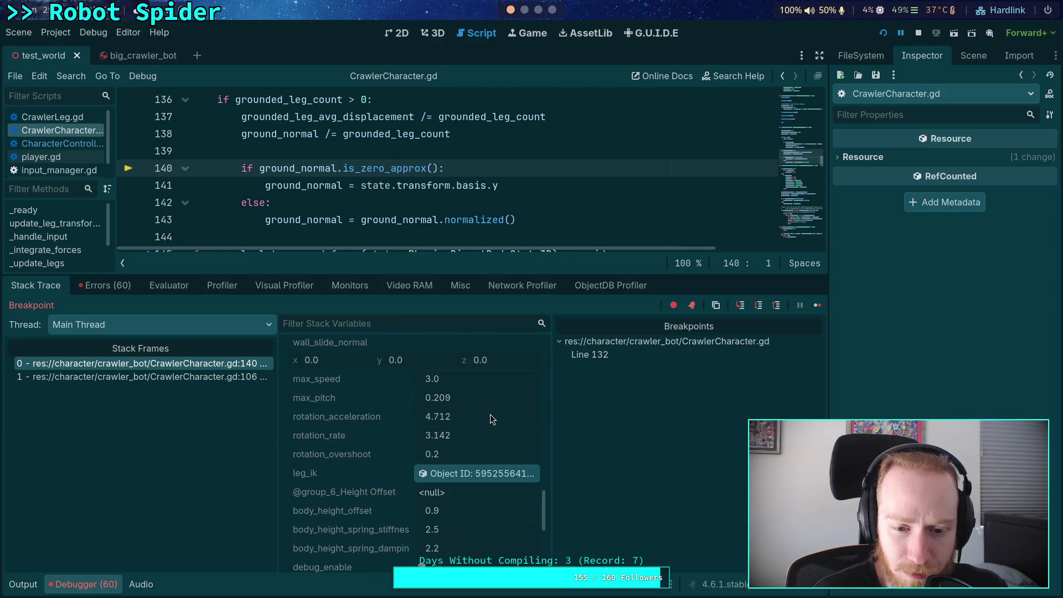
{"action": "scroll", "coordinate": [490, 415], "scroll_direction": "down", "scroll_amount": 3}
{"action": "scroll", "coordinate": [490, 415], "scroll_direction": "down", "scroll_amount": 5}
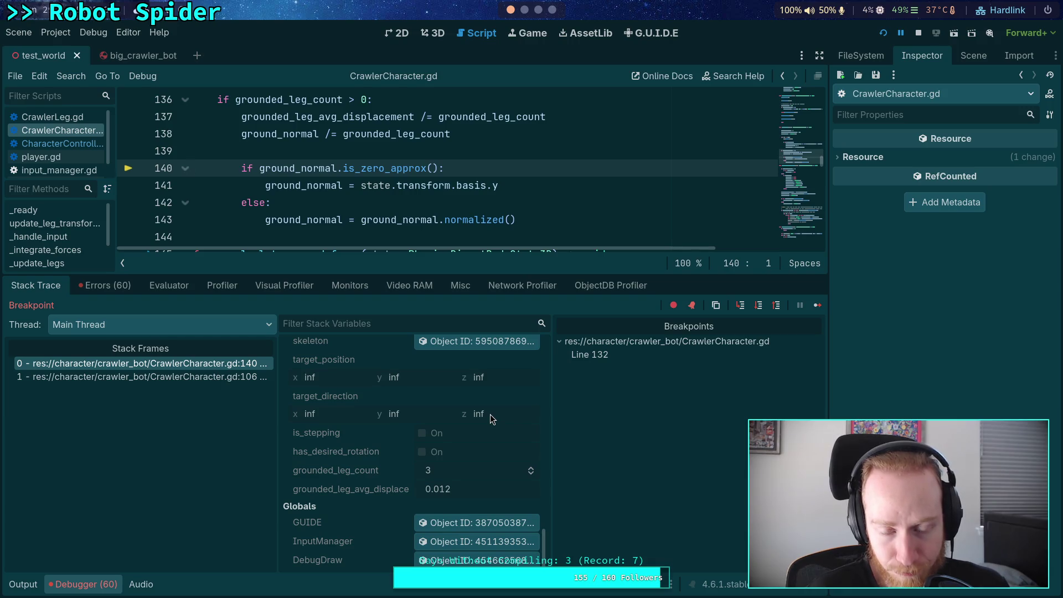
{"action": "left_click", "coordinate": [760, 308]}
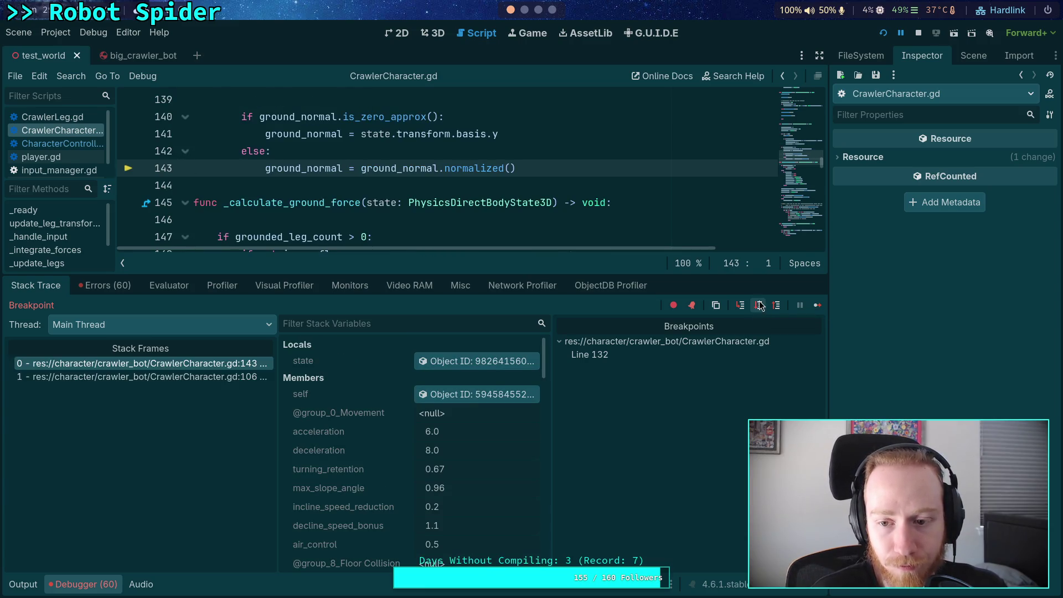
{"action": "left_click", "coordinate": [759, 306]}
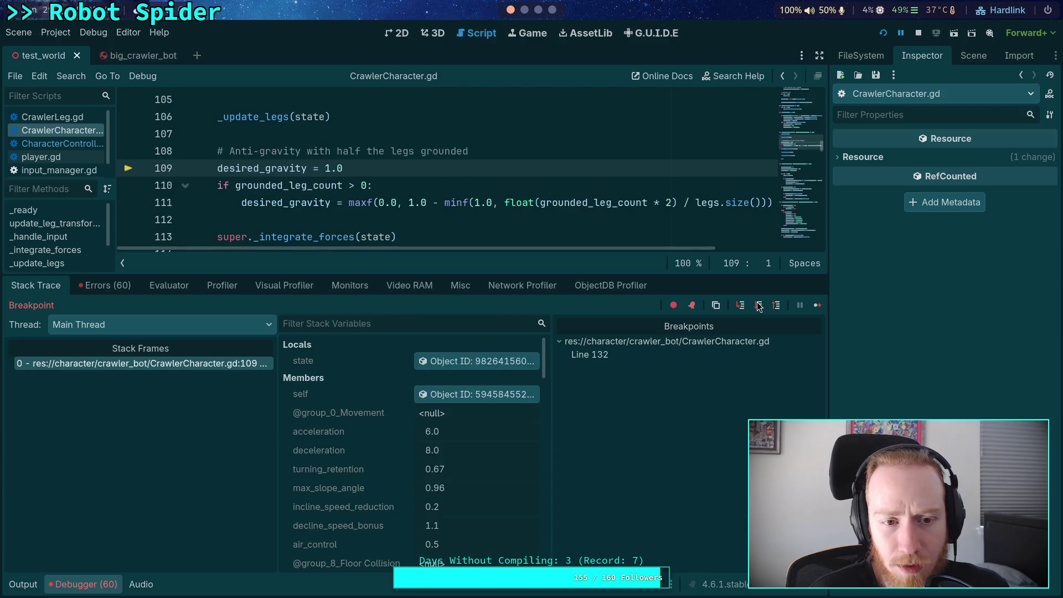
Step: Step past the gravity, integrate-forces and rotation calls to the _solve_leg_offsets call at line 117
{"action": "left_click", "coordinate": [758, 306]}
{"action": "left_click", "coordinate": [759, 307]}
{"action": "left_click", "coordinate": [759, 307]}
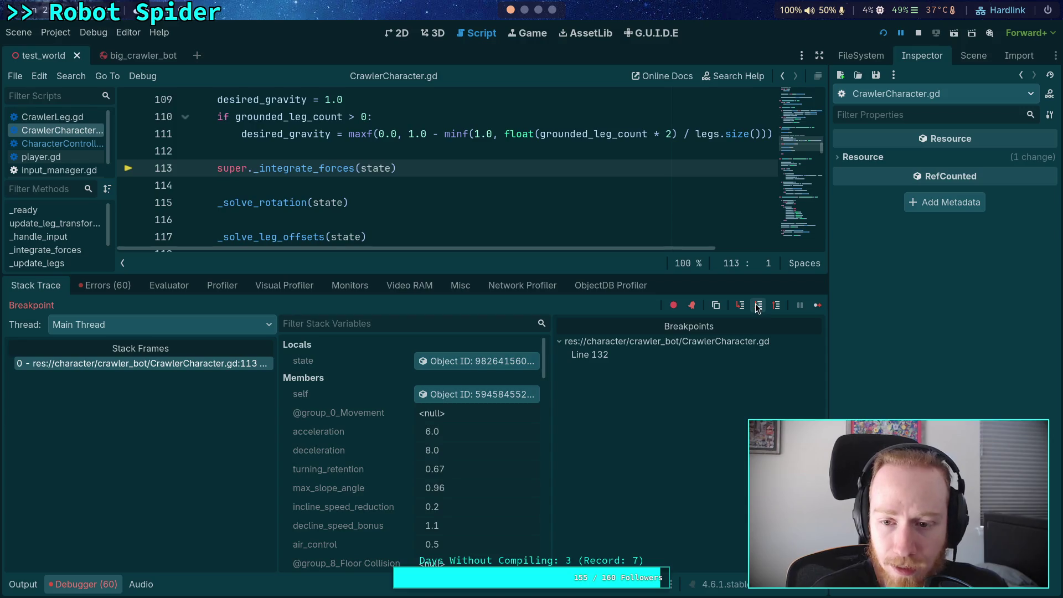
{"action": "left_click", "coordinate": [759, 307]}
{"action": "left_click", "coordinate": [759, 307]}
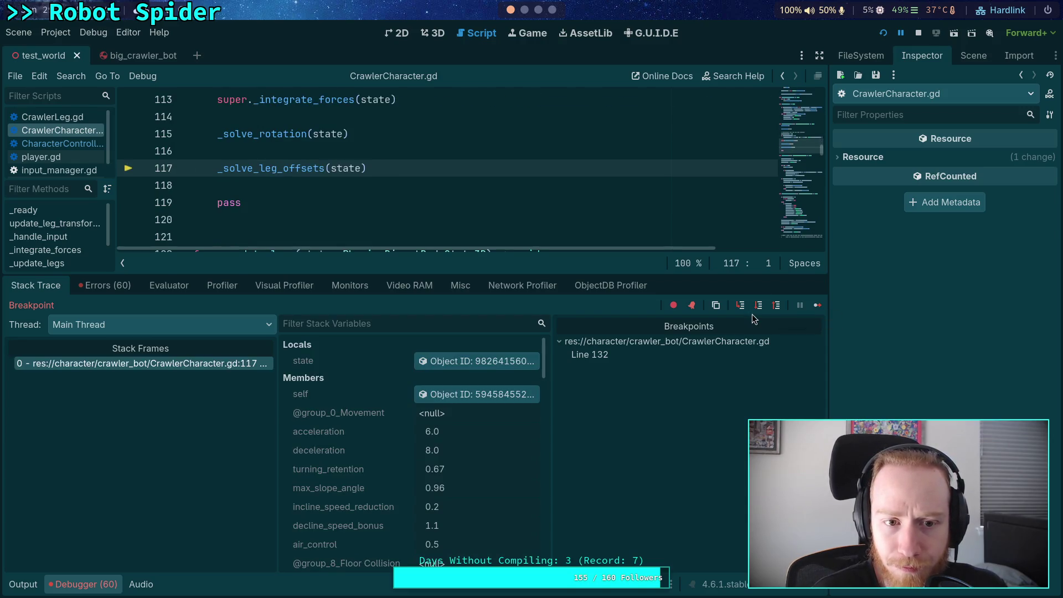
{"action": "scroll", "coordinate": [332, 173], "scroll_direction": "down", "scroll_amount": 5}
{"action": "scroll", "coordinate": [332, 173], "scroll_direction": "down", "scroll_amount": 7}
{"action": "scroll", "coordinate": [249, 167], "scroll_direction": "up", "scroll_amount": 3}
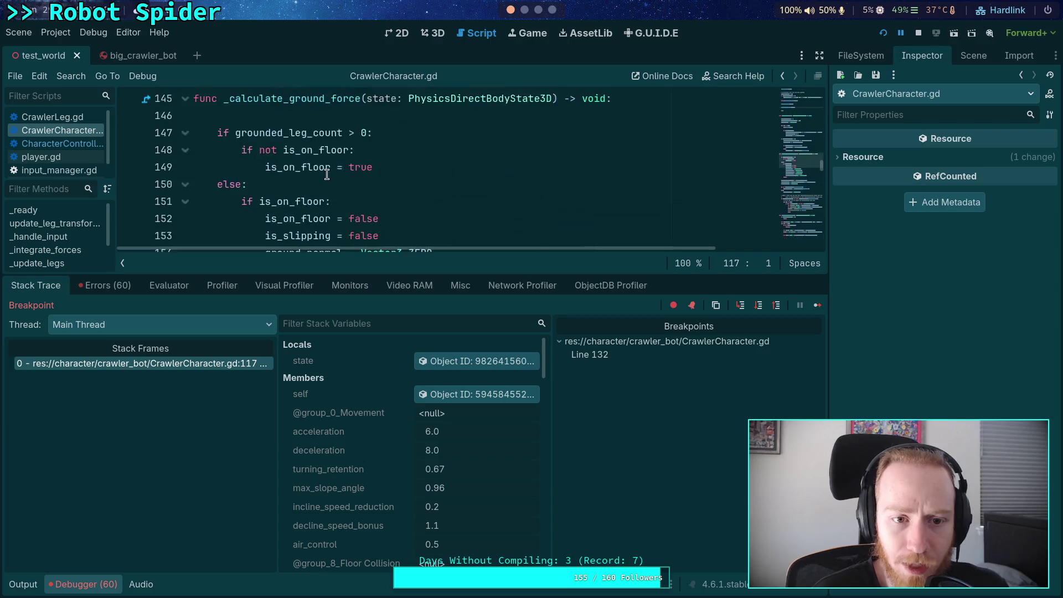
Step: Collapse _calculate_ground_force, set a breakpoint on line 186, and continue to it
{"action": "left_click", "coordinate": [184, 152]}
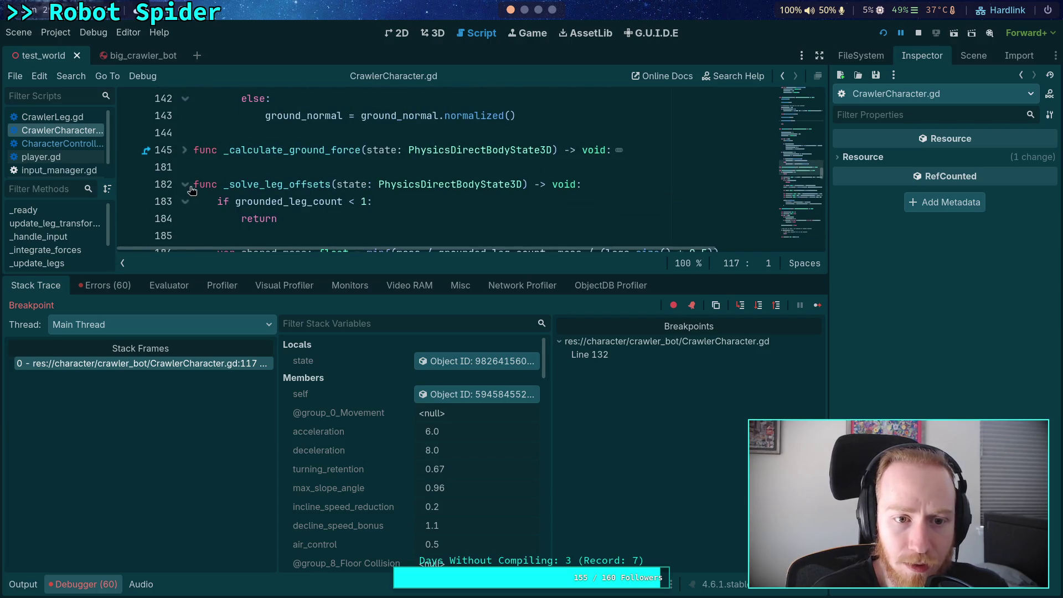
{"action": "scroll", "coordinate": [183, 178], "scroll_direction": "down", "scroll_amount": 1}
{"action": "left_click", "coordinate": [129, 202]}
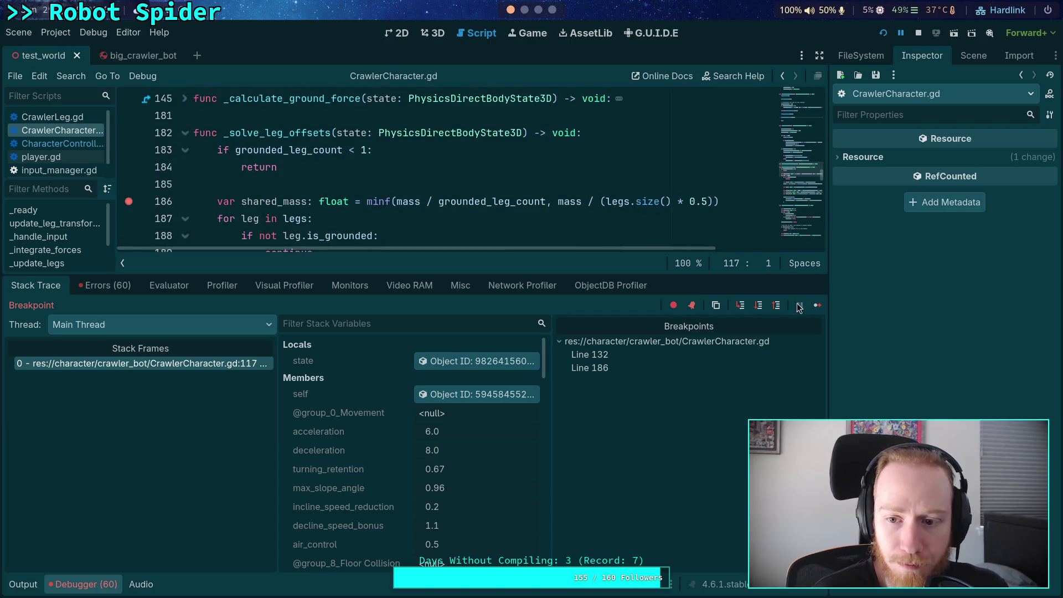
{"action": "left_click", "coordinate": [816, 306]}
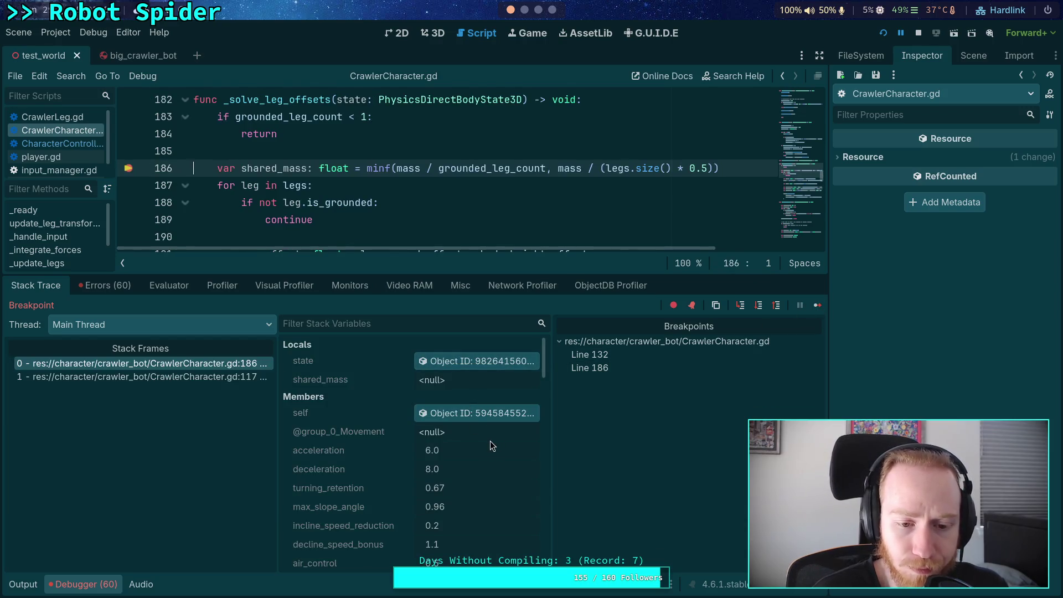
Step: Step past the shared_mass line so it reads 21.333, and widen the variables panel
{"action": "left_click", "coordinate": [760, 306]}
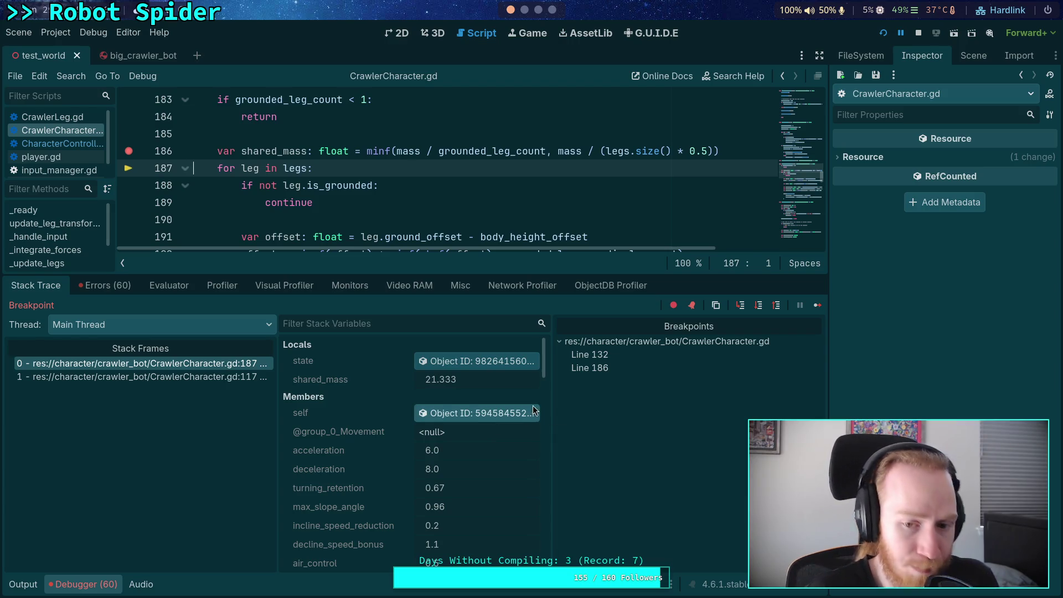
{"action": "left_click_drag", "start_coordinate": [552, 395], "coordinate": [571, 394]}
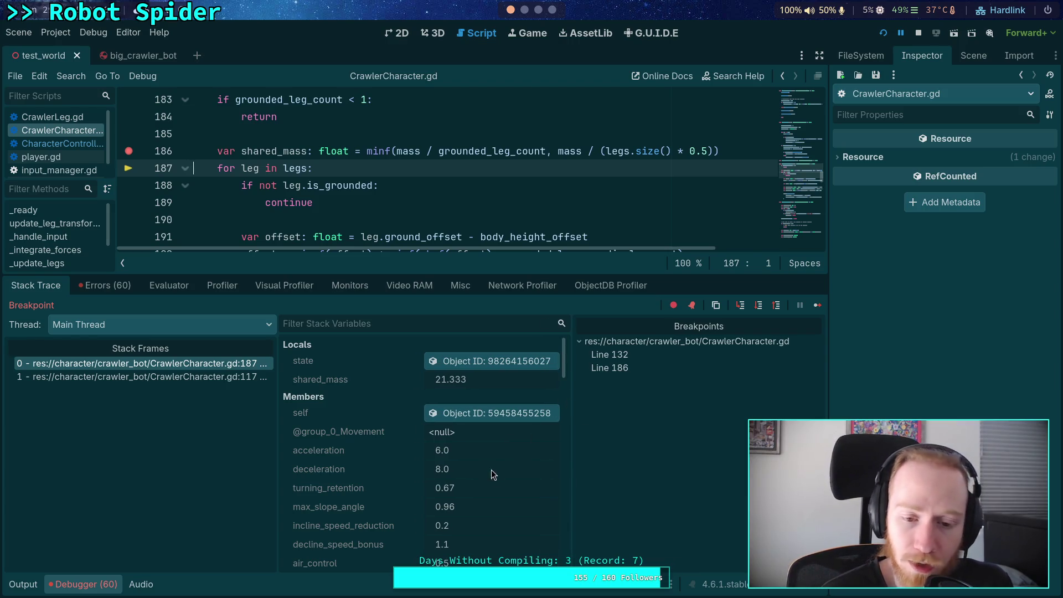
{"action": "scroll", "coordinate": [499, 470], "scroll_direction": "down", "scroll_amount": 10}
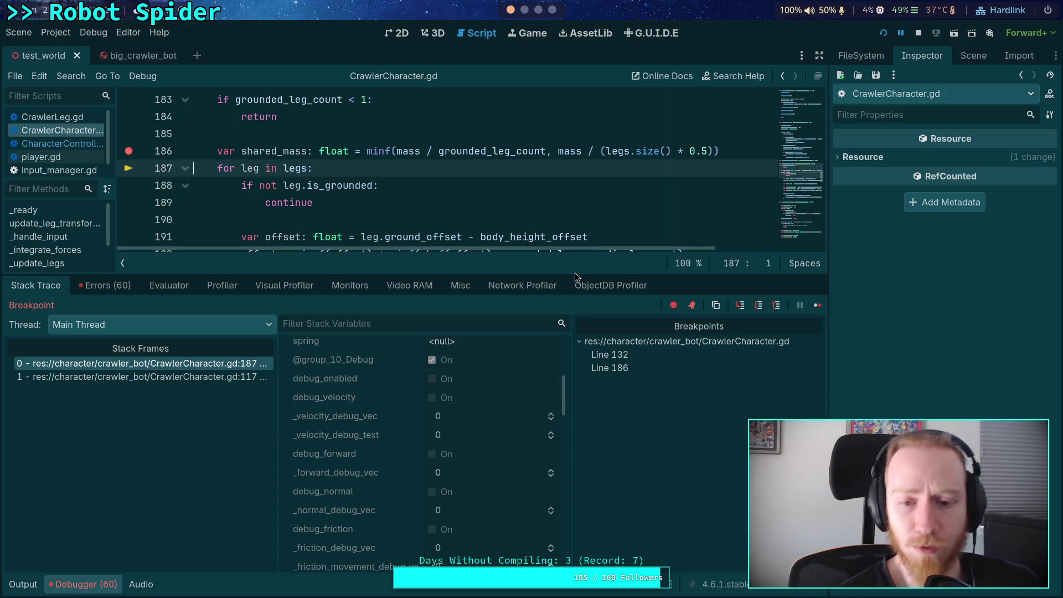
{"action": "left_click_drag", "start_coordinate": [570, 273], "coordinate": [571, 320]}
Step: Step through the leg loop onto the next leg until the offset clamping line
{"action": "scroll", "coordinate": [539, 277], "scroll_direction": "down", "scroll_amount": 1}
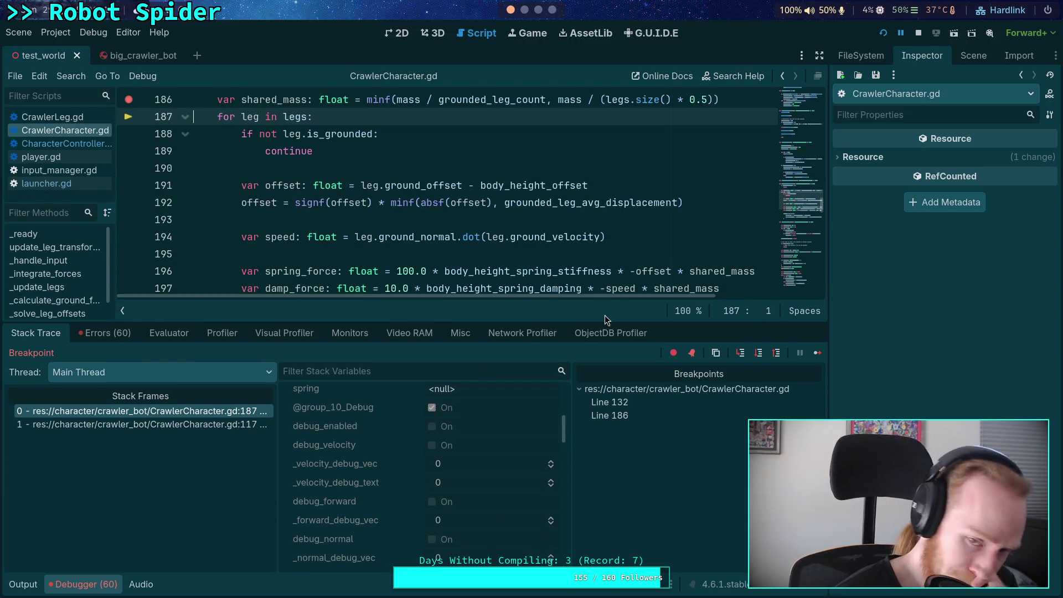
{"action": "left_click", "coordinate": [760, 356]}
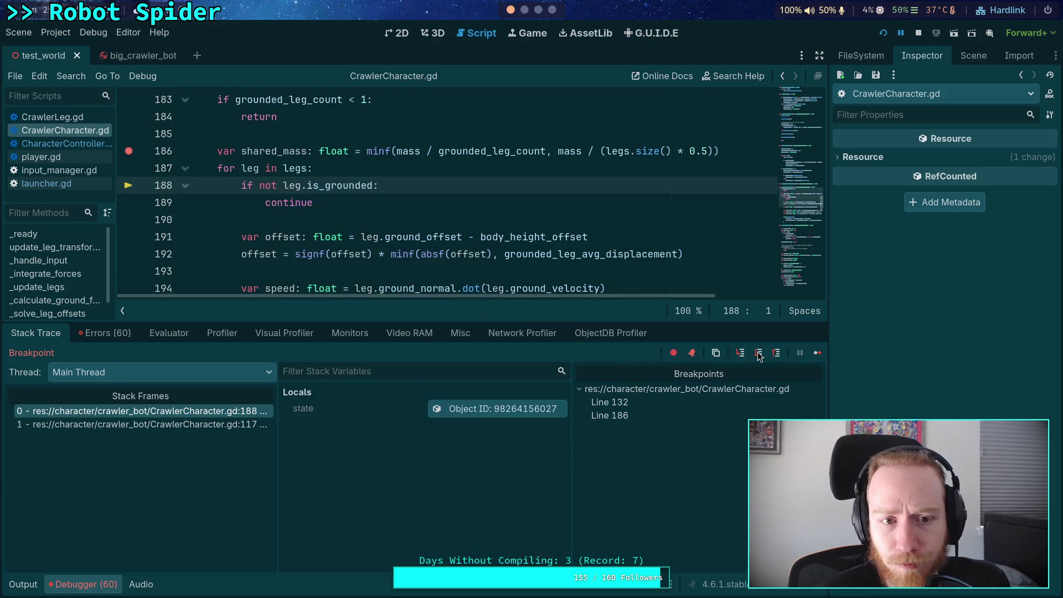
{"action": "left_click", "coordinate": [760, 356]}
{"action": "left_click", "coordinate": [762, 357]}
{"action": "left_click", "coordinate": [761, 356]}
{"action": "left_click", "coordinate": [759, 355]}
{"action": "left_click", "coordinate": [759, 355]}
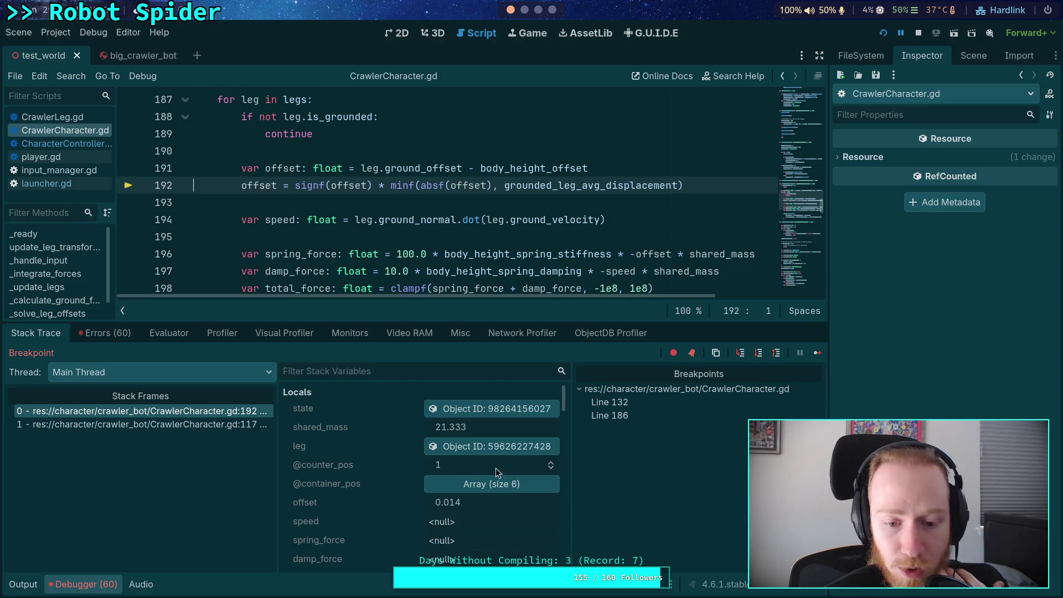
Step: Step through the leg speed calculation to line 196, where speed shows 0.878
{"action": "left_click", "coordinate": [759, 360]}
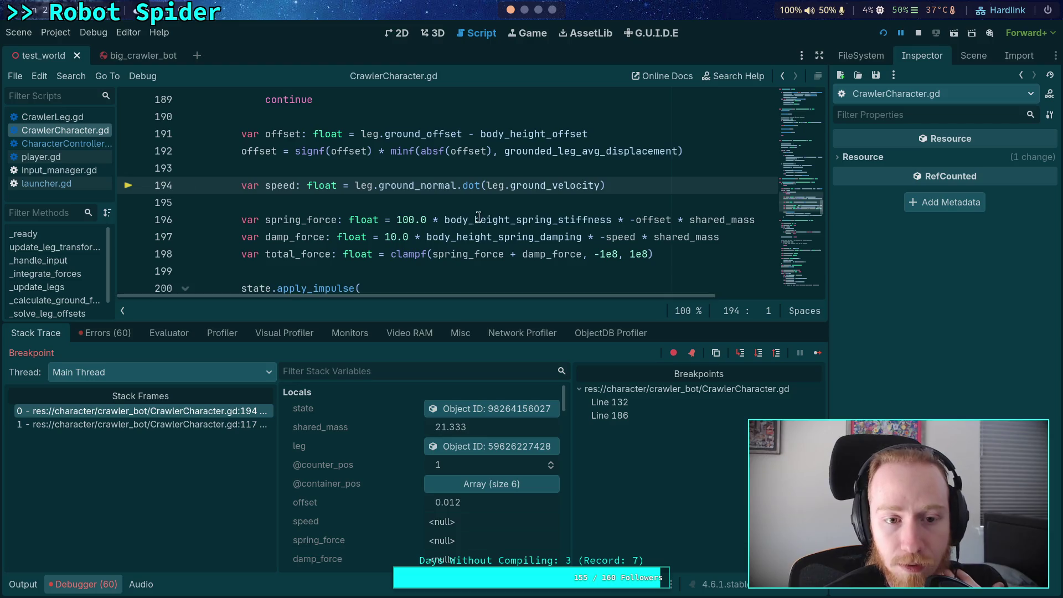
{"action": "scroll", "coordinate": [462, 233], "scroll_direction": "down", "scroll_amount": 1}
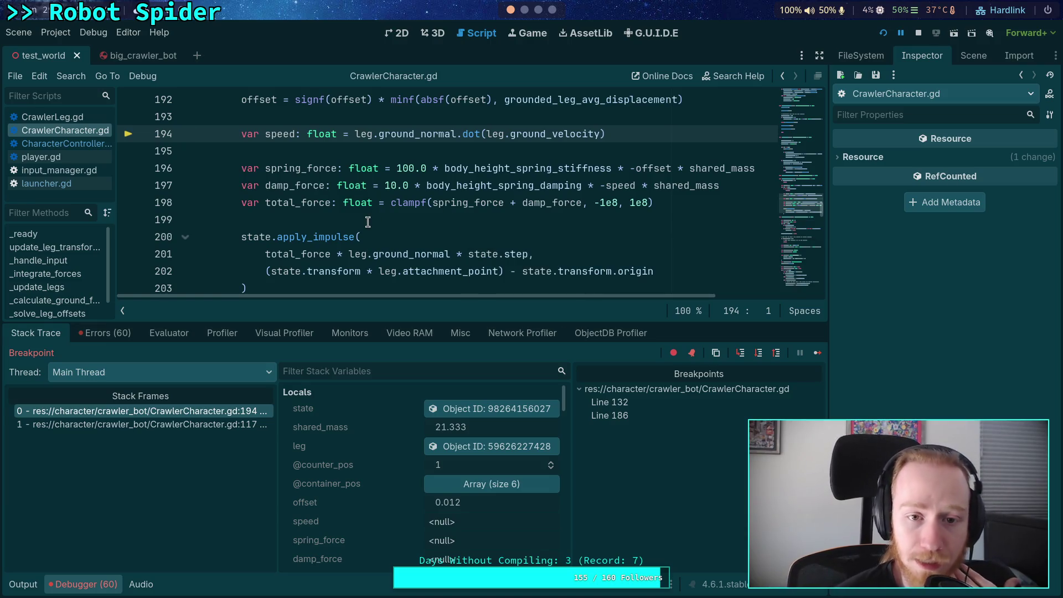
{"action": "scroll", "coordinate": [386, 199], "scroll_direction": "down", "scroll_amount": 1}
{"action": "scroll", "coordinate": [391, 202], "scroll_direction": "up", "scroll_amount": 2}
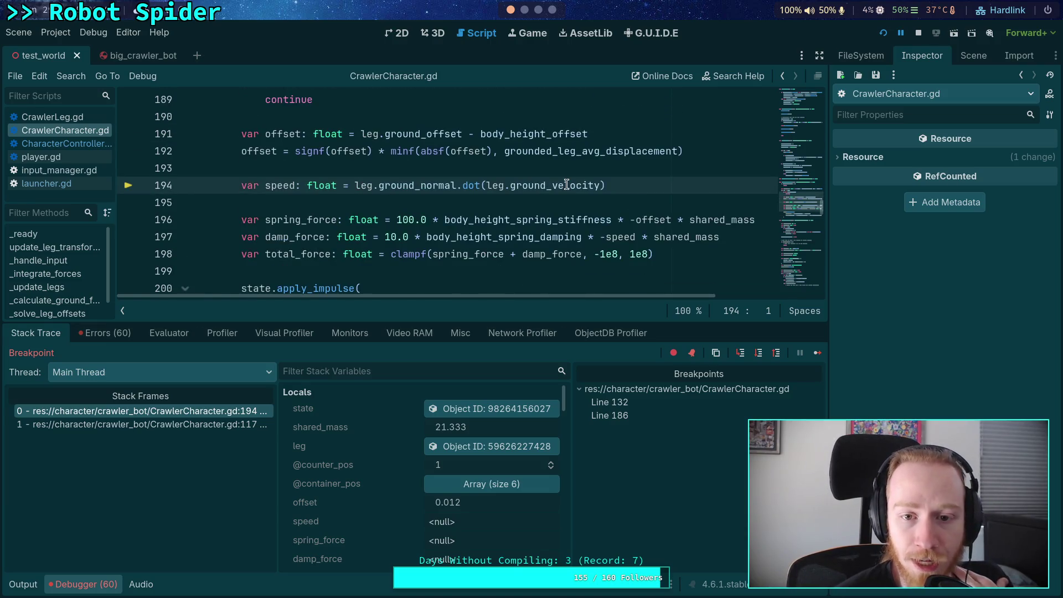
{"action": "mouse_move", "coordinate": [567, 184]}
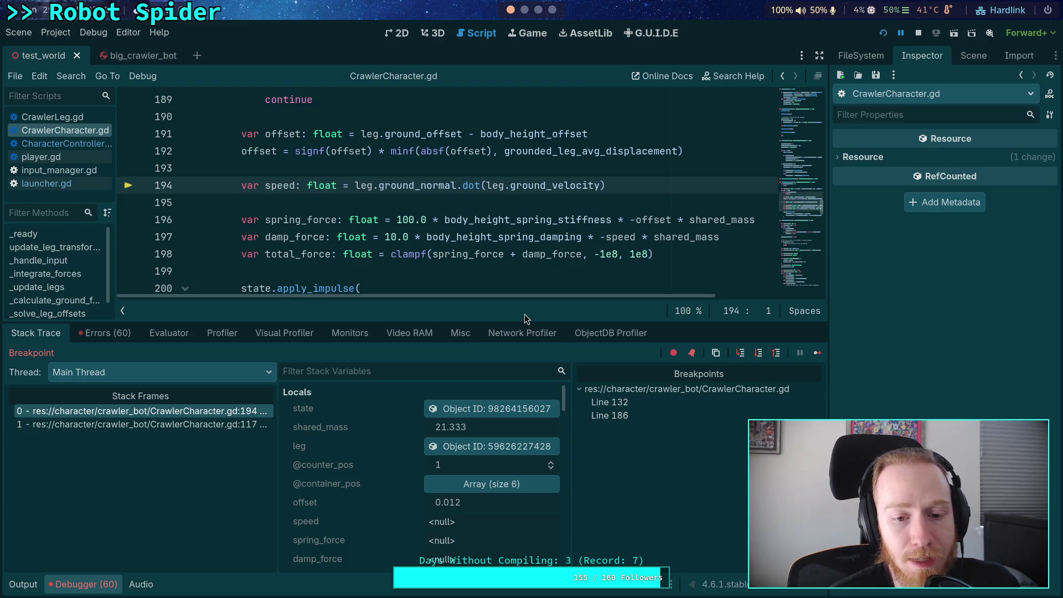
{"action": "left_click", "coordinate": [758, 353]}
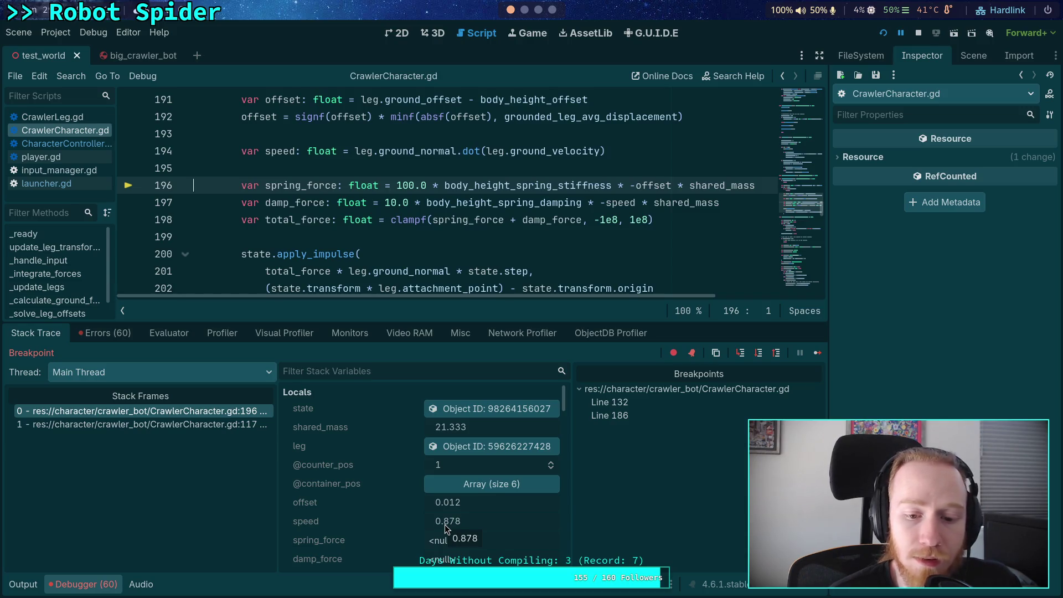
Step: Inspect the current leg and read Ground Velocity (0.508, 0.878, -0.136) and ground offset 0.914
{"action": "left_click", "coordinate": [490, 447]}
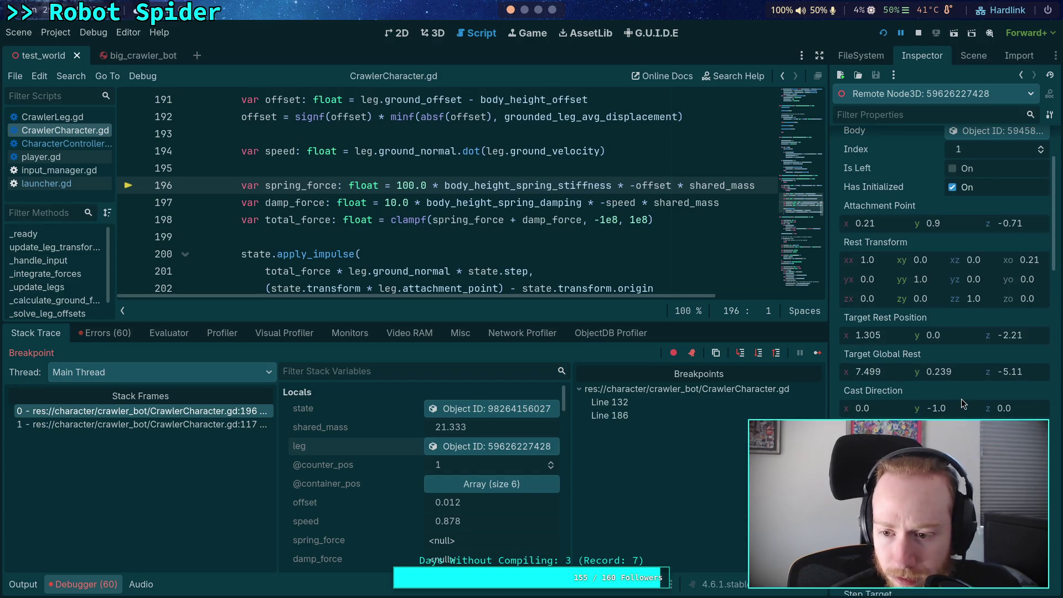
{"action": "scroll", "coordinate": [941, 249], "scroll_direction": "down", "scroll_amount": 2}
{"action": "scroll", "coordinate": [942, 250], "scroll_direction": "down", "scroll_amount": 2}
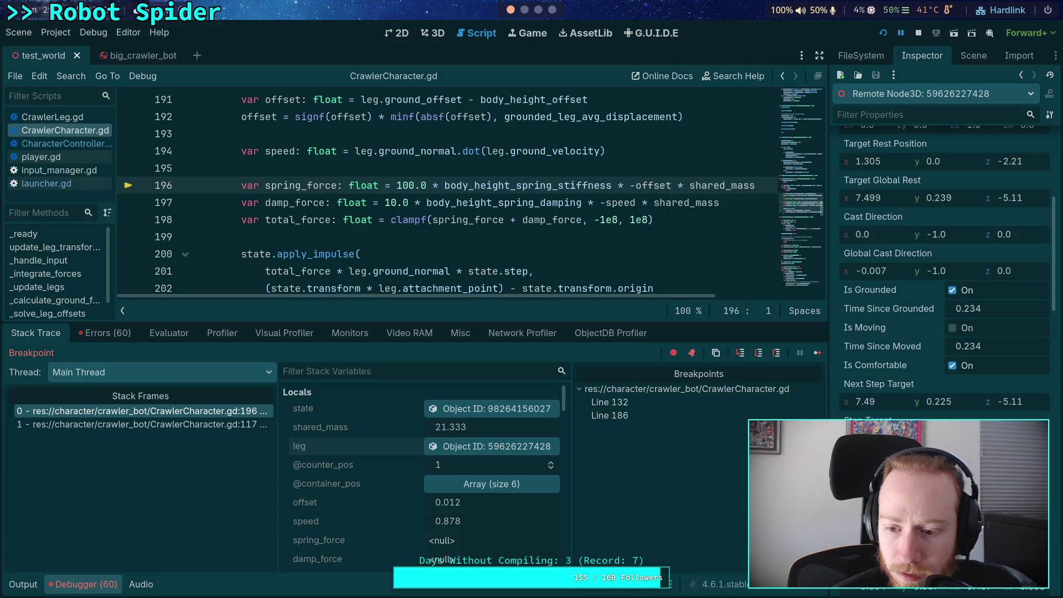
{"action": "scroll", "coordinate": [941, 249], "scroll_direction": "up", "scroll_amount": 6}
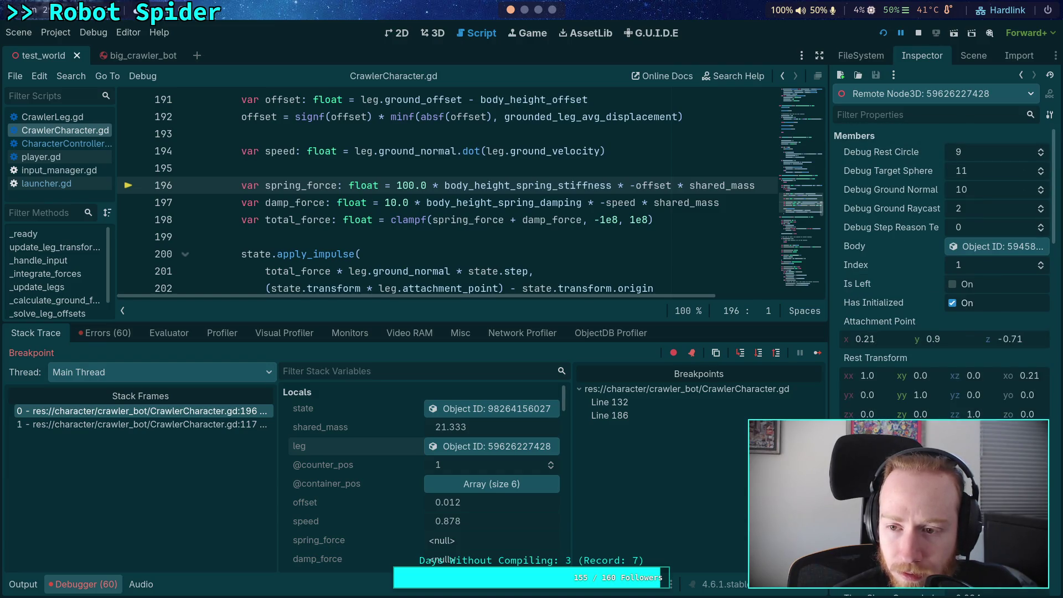
{"action": "scroll", "coordinate": [947, 419], "scroll_direction": "down", "scroll_amount": 3}
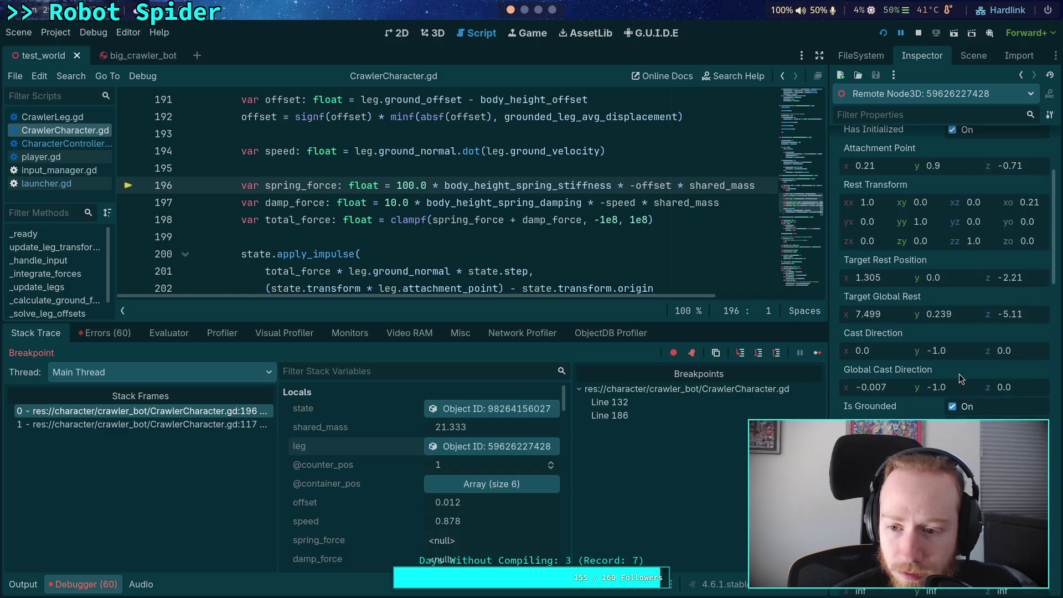
{"action": "scroll", "coordinate": [974, 389], "scroll_direction": "down", "scroll_amount": 5}
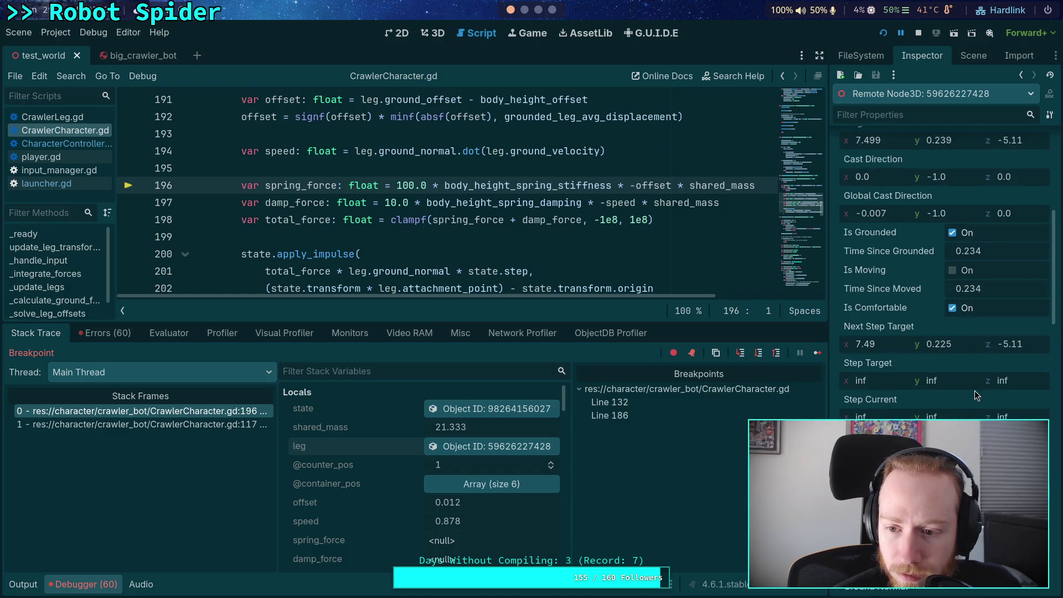
{"action": "scroll", "coordinate": [975, 389], "scroll_direction": "down", "scroll_amount": 2}
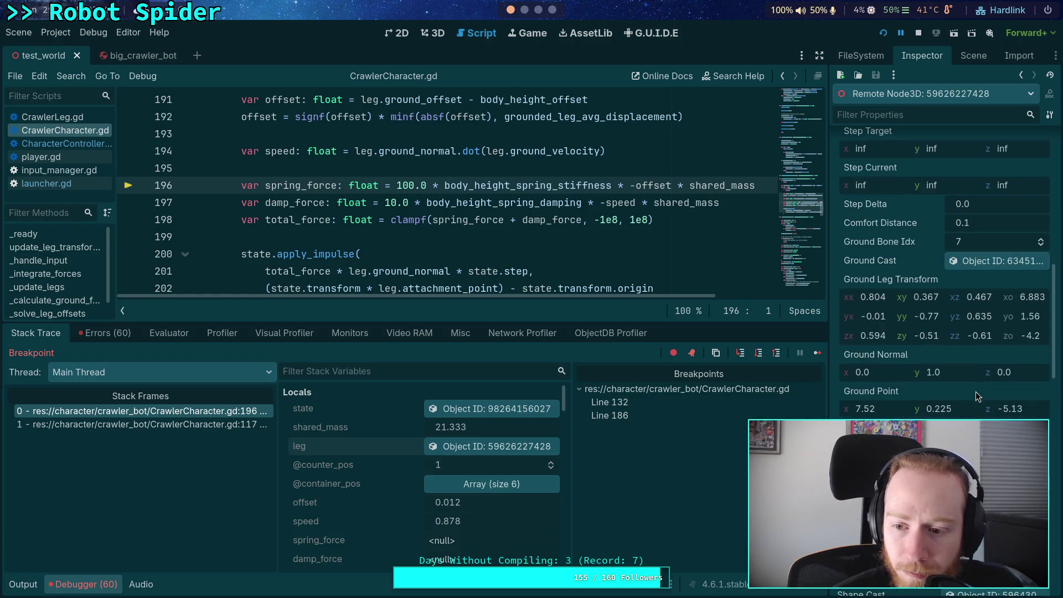
{"action": "scroll", "coordinate": [965, 393], "scroll_direction": "down", "scroll_amount": 1}
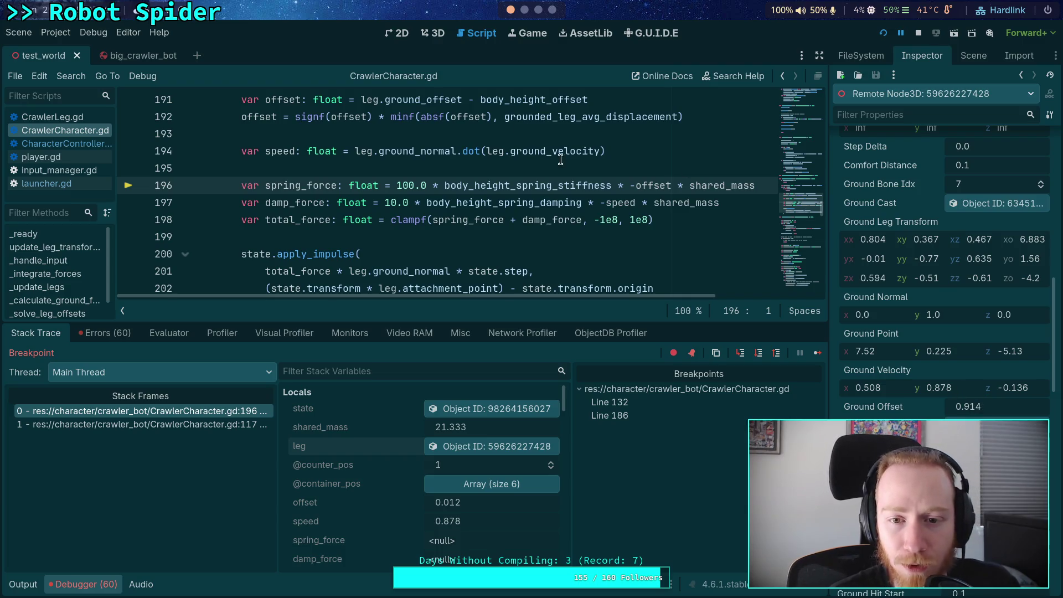
{"action": "mouse_move", "coordinate": [570, 150]}
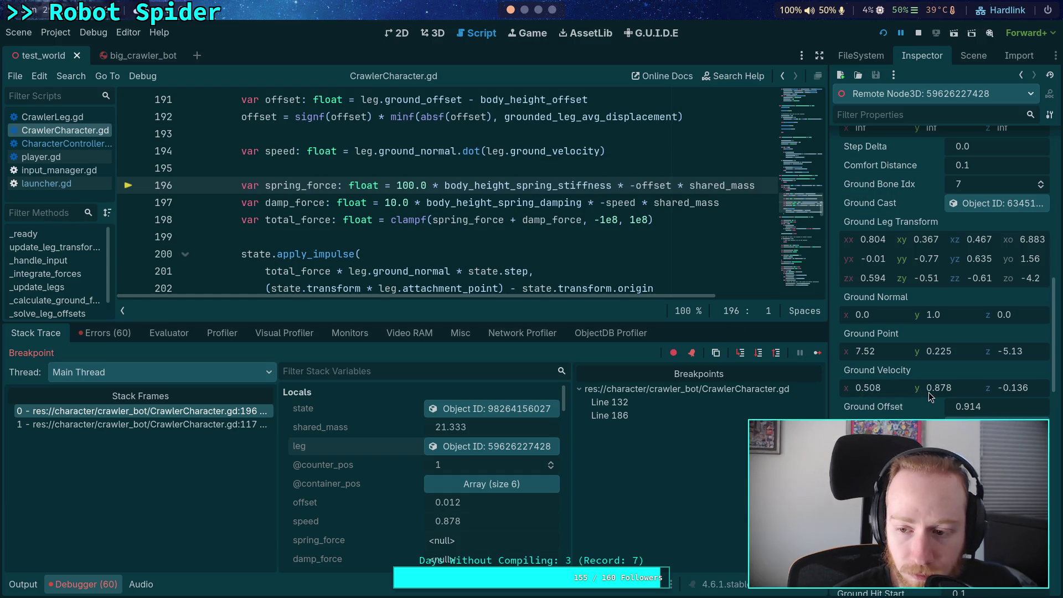
{"action": "mouse_move", "coordinate": [931, 395]}
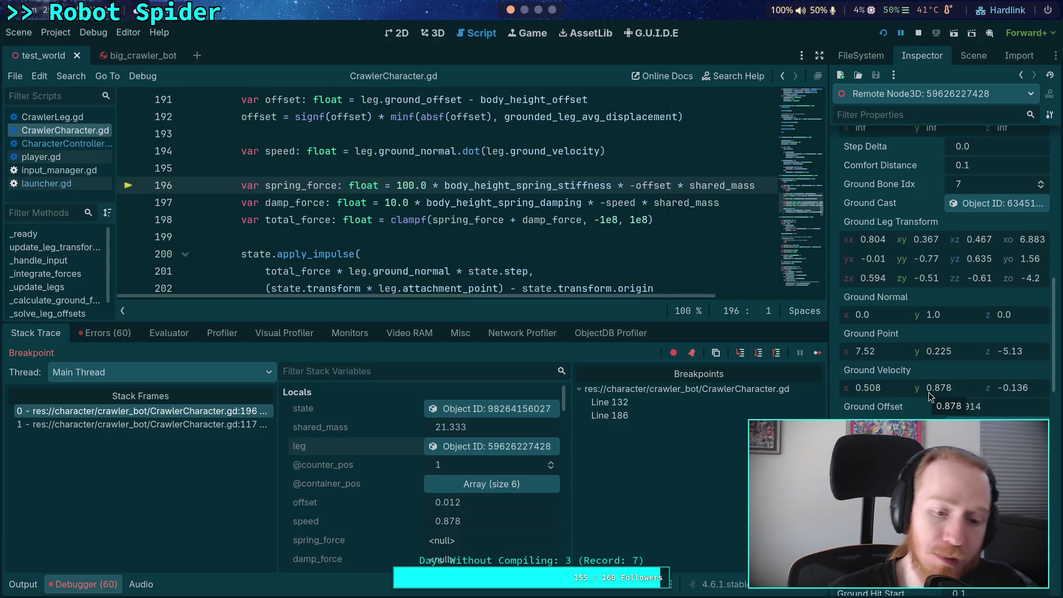
{"action": "scroll", "coordinate": [443, 222], "scroll_direction": "up", "scroll_amount": 1}
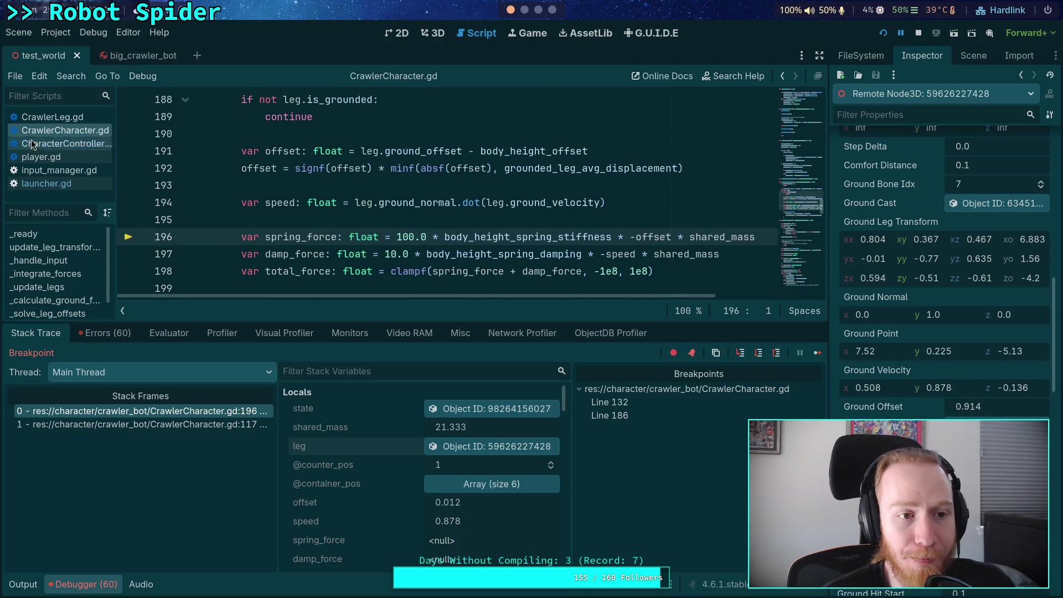
Step: Open CrawlerLeg.gd, enlarge the code area, and scroll to the ground_velocity calculation at lines 319–327
{"action": "left_click", "coordinate": [93, 122]}
{"action": "scroll", "coordinate": [366, 196], "scroll_direction": "down", "scroll_amount": 3}
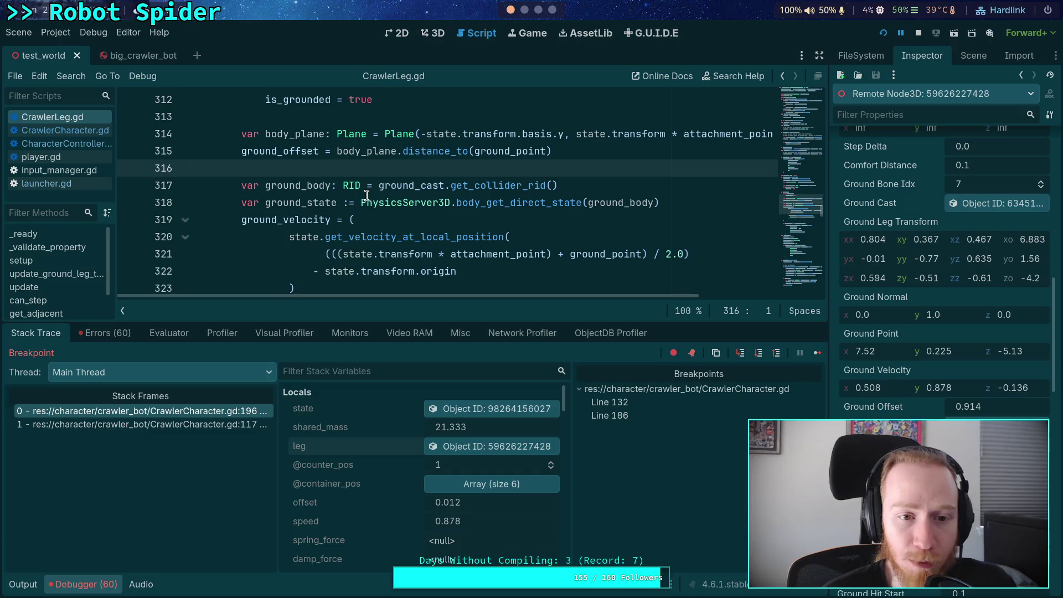
{"action": "scroll", "coordinate": [367, 196], "scroll_direction": "up", "scroll_amount": 2}
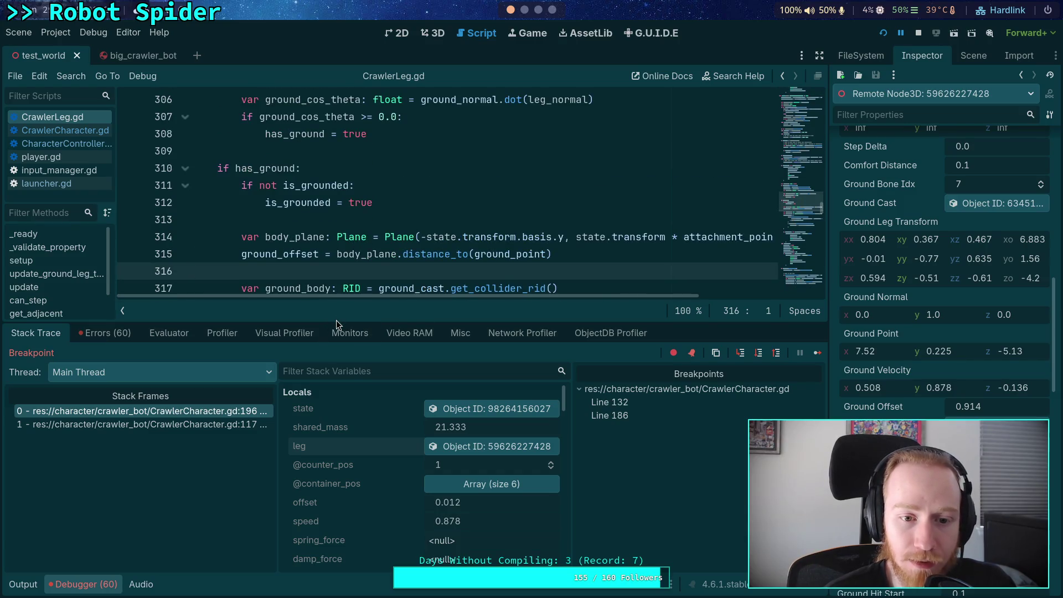
{"action": "left_click_drag", "start_coordinate": [337, 320], "coordinate": [337, 433]}
{"action": "scroll", "coordinate": [398, 226], "scroll_direction": "down", "scroll_amount": 2}
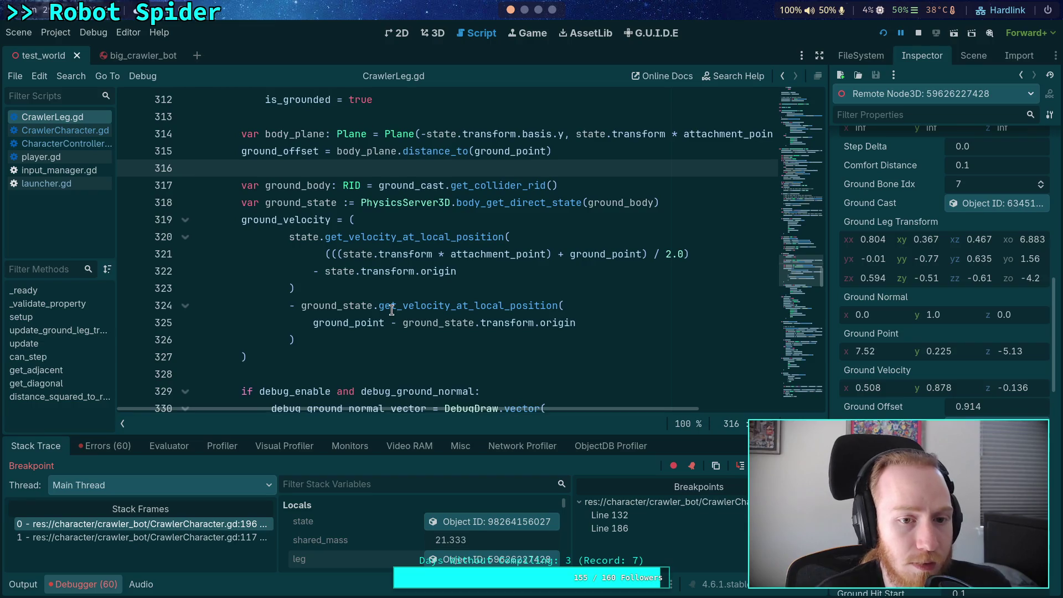
{"action": "scroll", "coordinate": [391, 310], "scroll_direction": "up", "scroll_amount": 1}
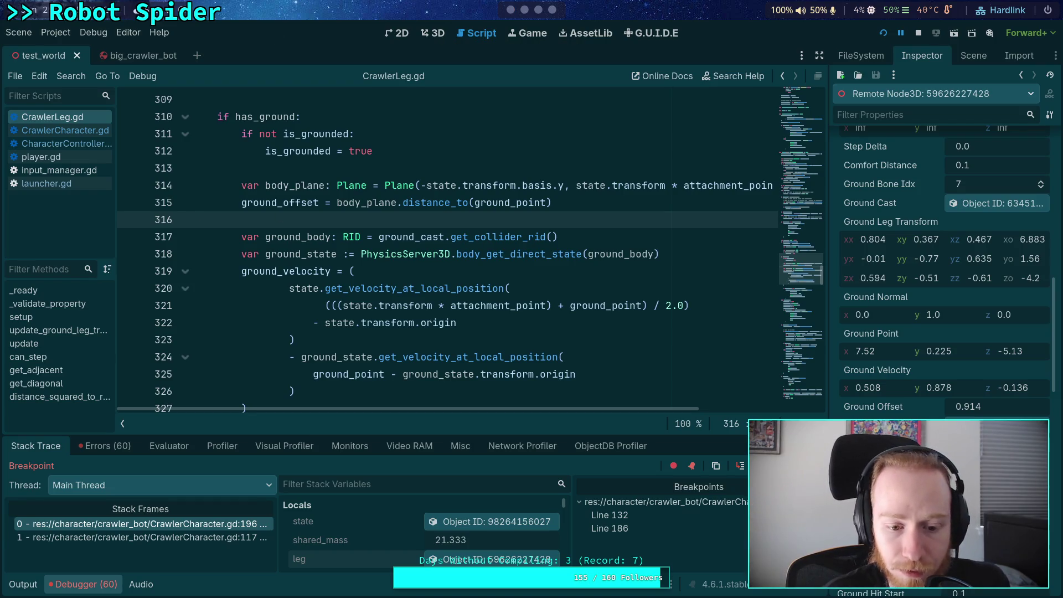
Step: Bring up the game window showing the spider on the yellow platform, then switch to the 3D view
{"action": "key", "text": "F12"}
{"action": "scroll", "coordinate": [952, 306], "scroll_direction": "up", "scroll_amount": 5}
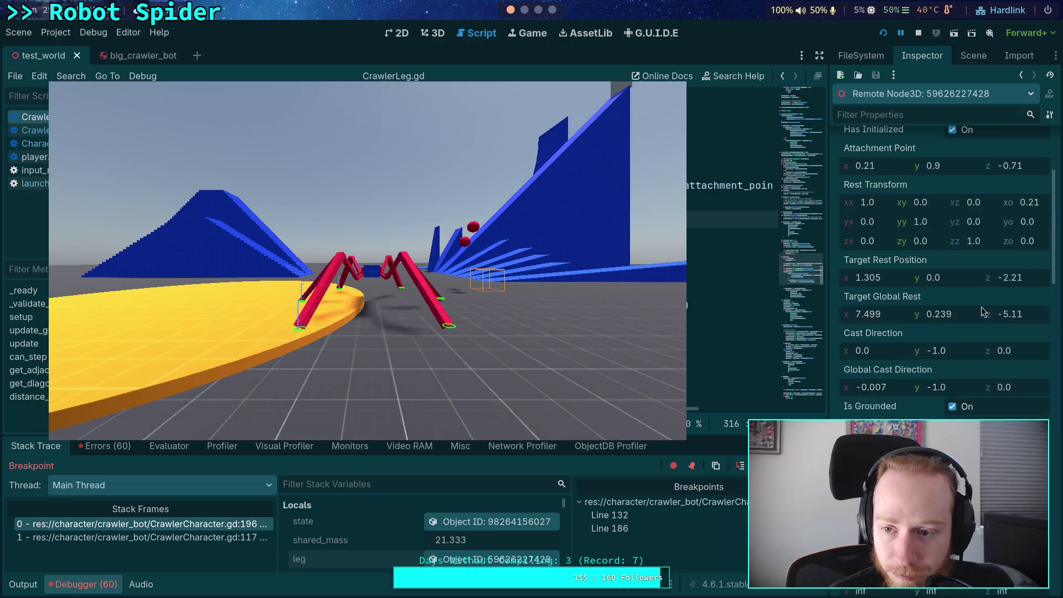
{"action": "scroll", "coordinate": [911, 263], "scroll_direction": "up", "scroll_amount": 5}
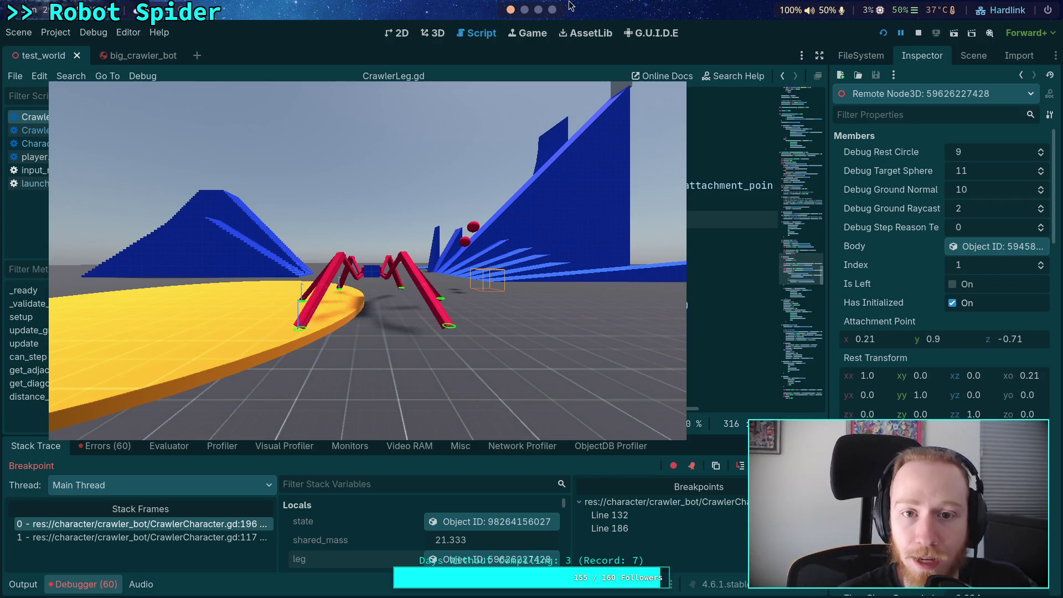
{"action": "left_click", "coordinate": [436, 35]}
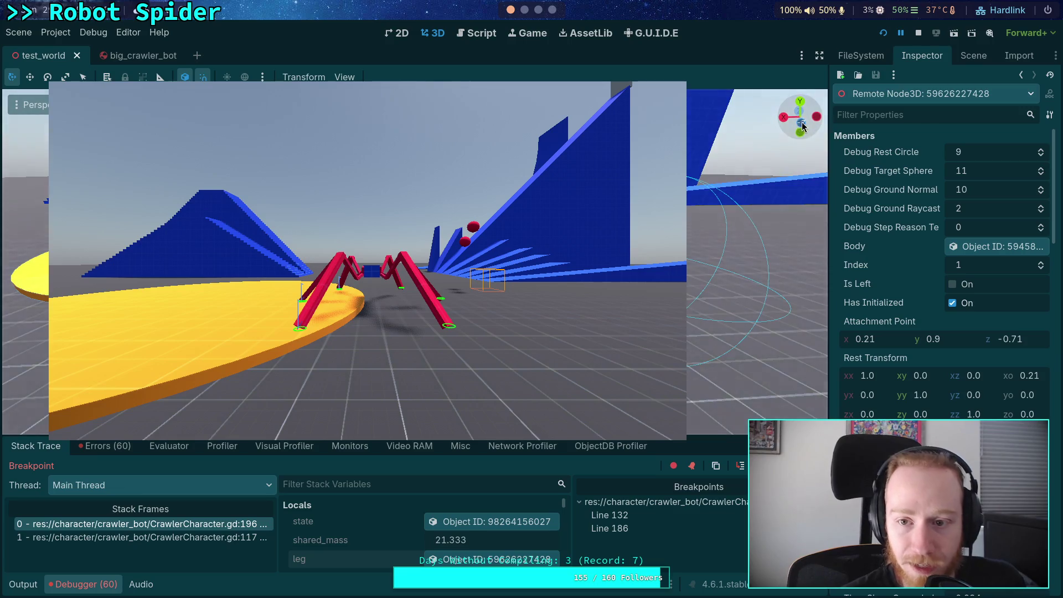
Step: Hide the floating game window and return to the Script editor
{"action": "key", "text": "super+s"}
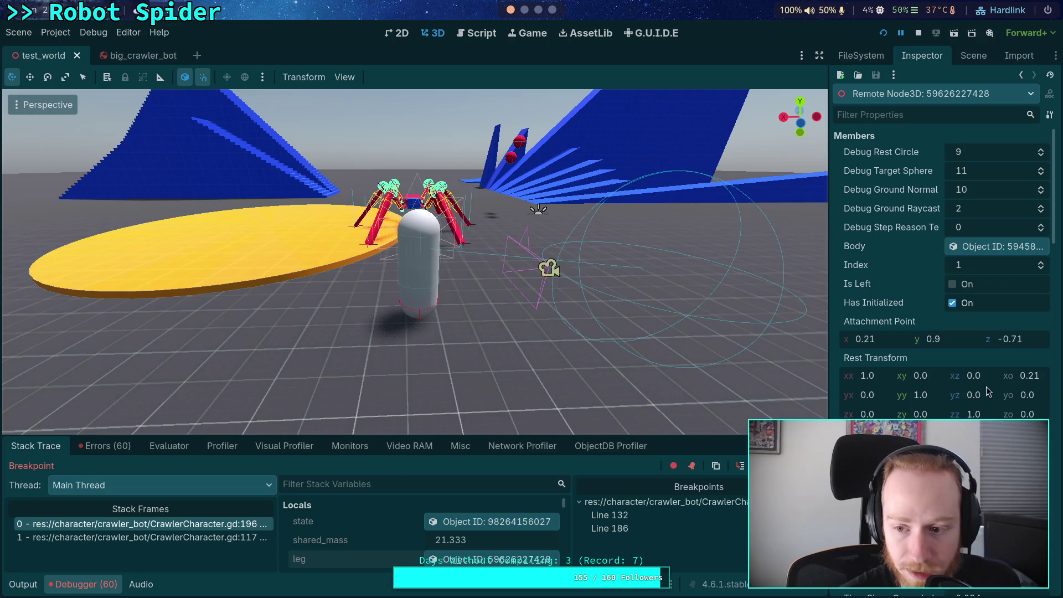
{"action": "scroll", "coordinate": [970, 401], "scroll_direction": "down", "scroll_amount": 6}
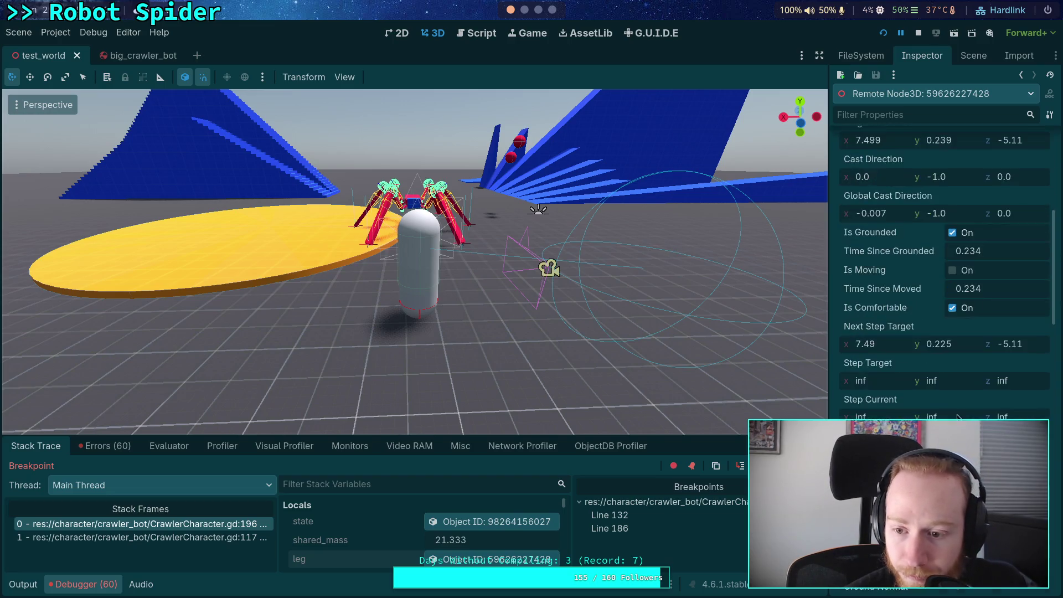
{"action": "scroll", "coordinate": [978, 244], "scroll_direction": "up", "scroll_amount": 2}
{"action": "scroll", "coordinate": [977, 244], "scroll_direction": "down", "scroll_amount": 5}
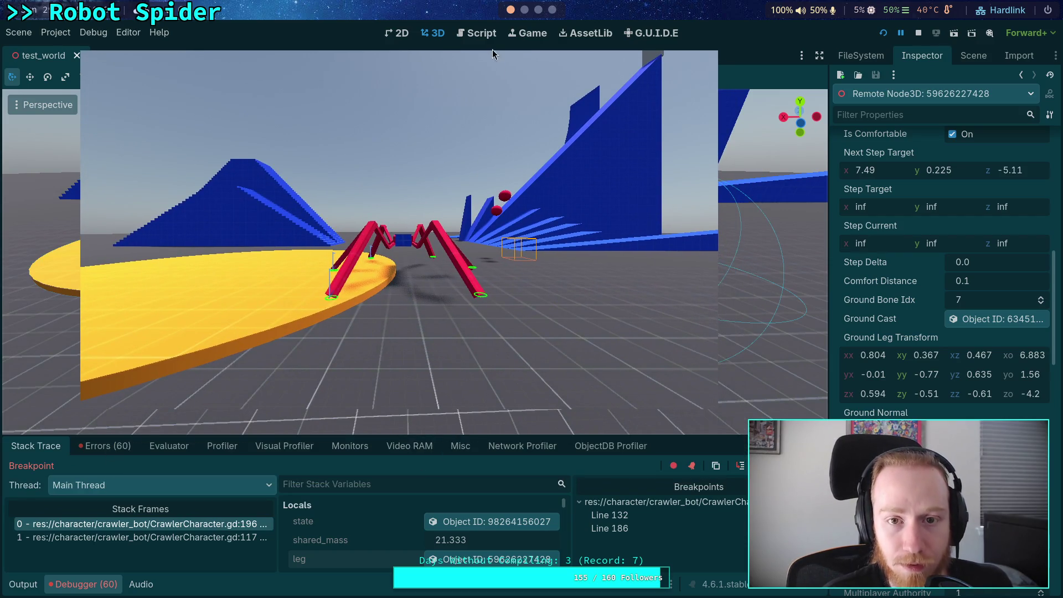
{"action": "left_click", "coordinate": [475, 35]}
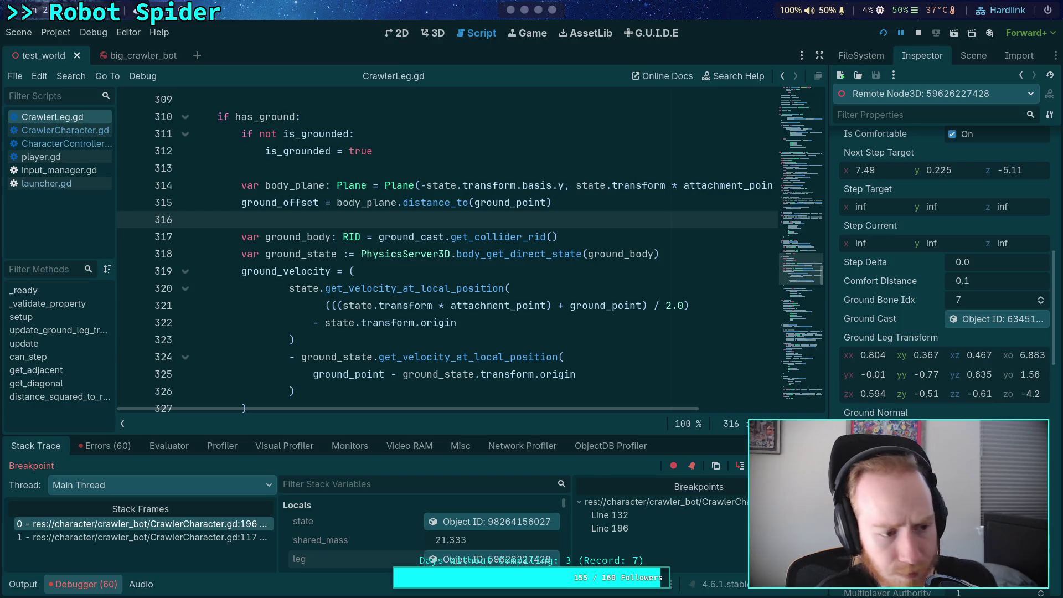
Step: Make the debugger panel taller, reopen CrawlerCharacter.gd at line 196, and execute the spring_force line
{"action": "left_click_drag", "start_coordinate": [517, 433], "coordinate": [518, 343]}
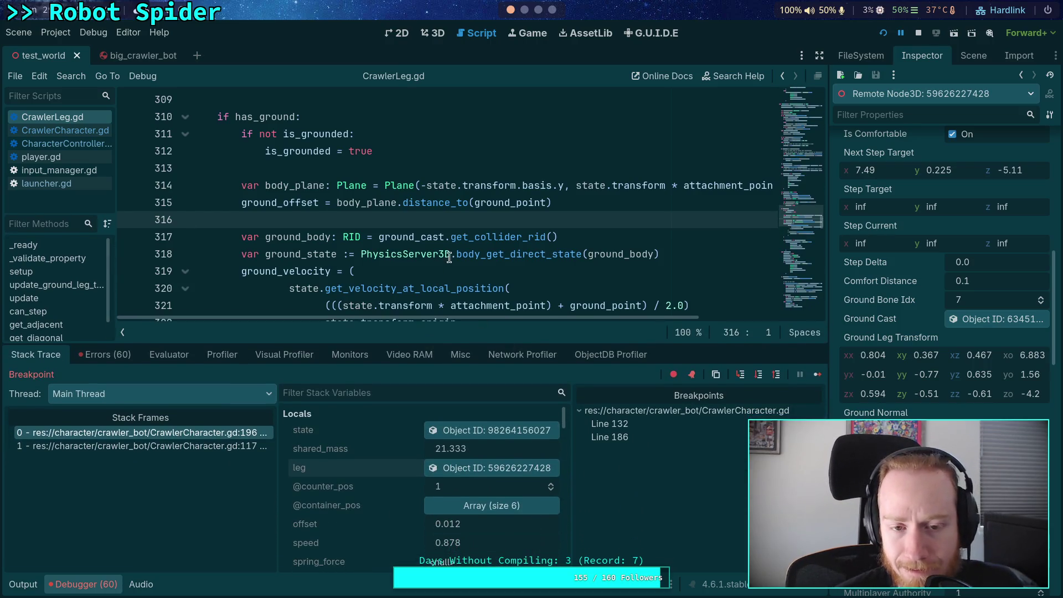
{"action": "left_click", "coordinate": [77, 131]}
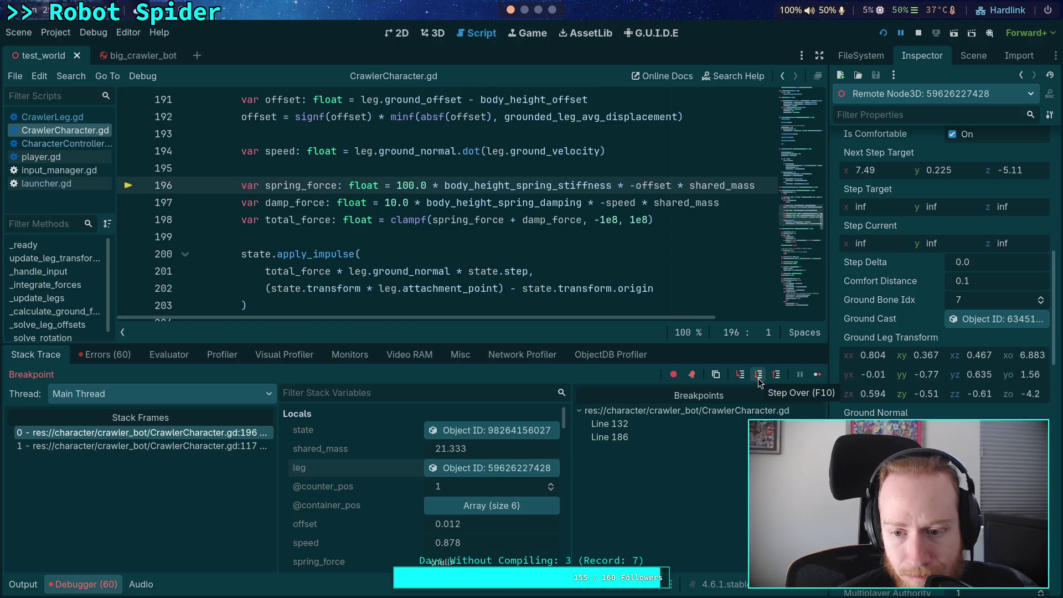
{"action": "left_click", "coordinate": [758, 374]}
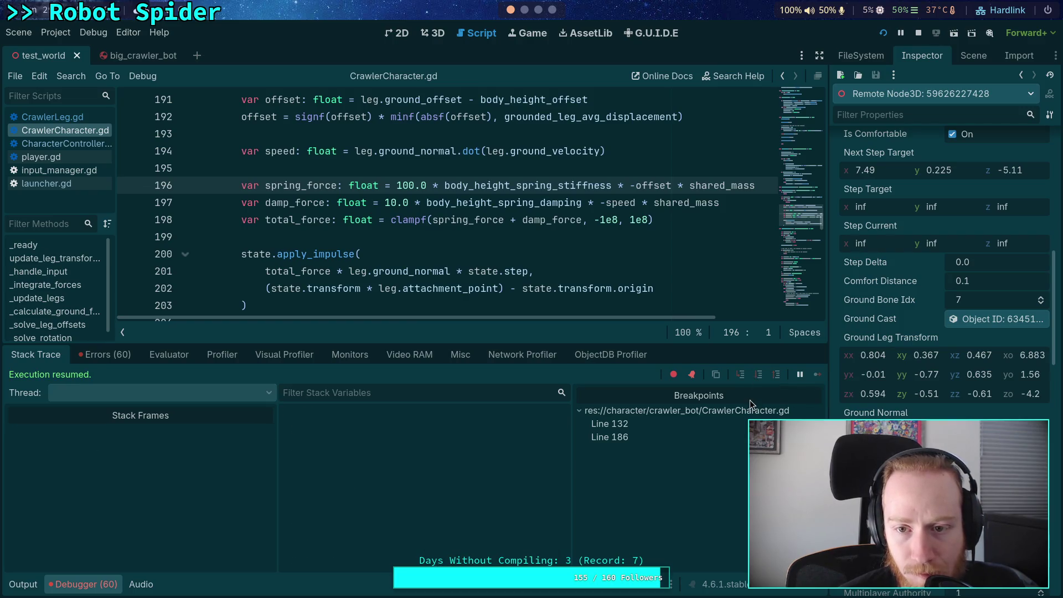
Step: Execute the damp_force line to reach line 198, reading spring_force -66.026 and damp_force -412.064
{"action": "left_click", "coordinate": [761, 379]}
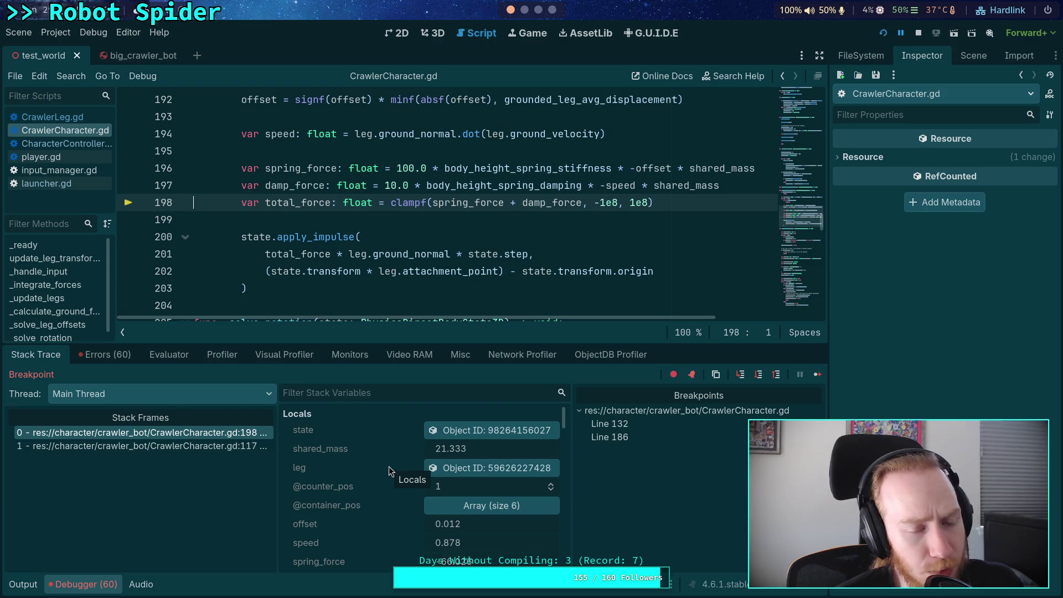
{"action": "scroll", "coordinate": [479, 217], "scroll_direction": "down", "scroll_amount": 1}
{"action": "scroll", "coordinate": [479, 217], "scroll_direction": "up", "scroll_amount": 1}
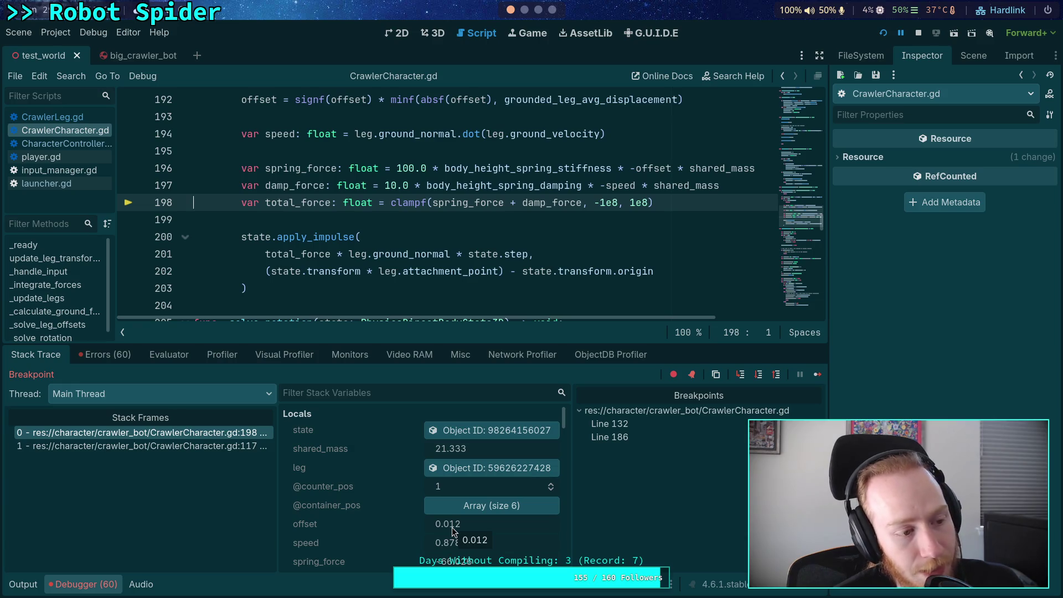
{"action": "scroll", "coordinate": [459, 535], "scroll_direction": "down", "scroll_amount": 2}
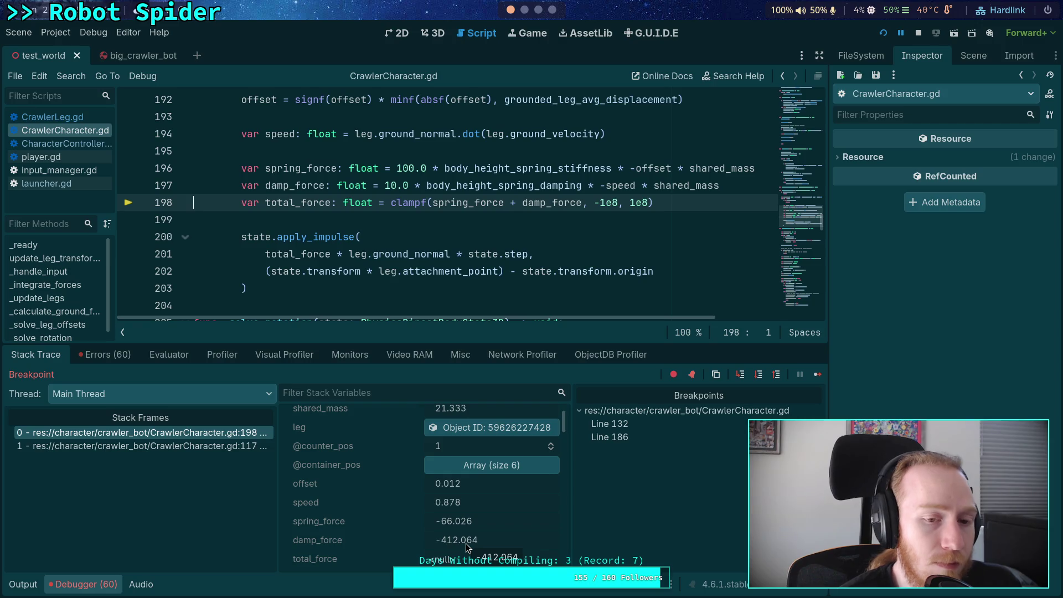
{"action": "scroll", "coordinate": [437, 284], "scroll_direction": "up", "scroll_amount": 2}
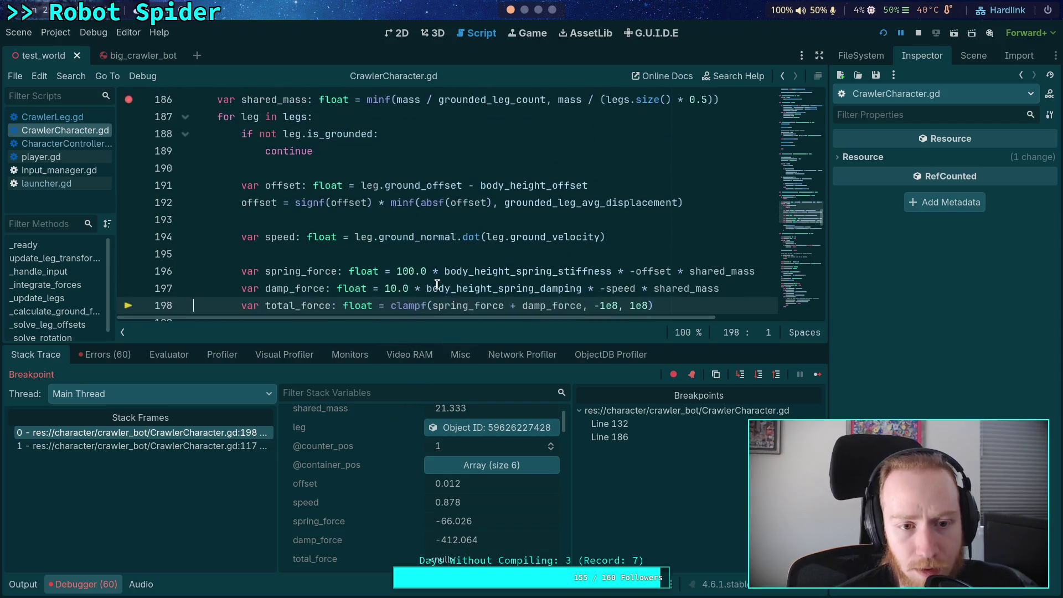
{"action": "scroll", "coordinate": [426, 266], "scroll_direction": "up", "scroll_amount": 1}
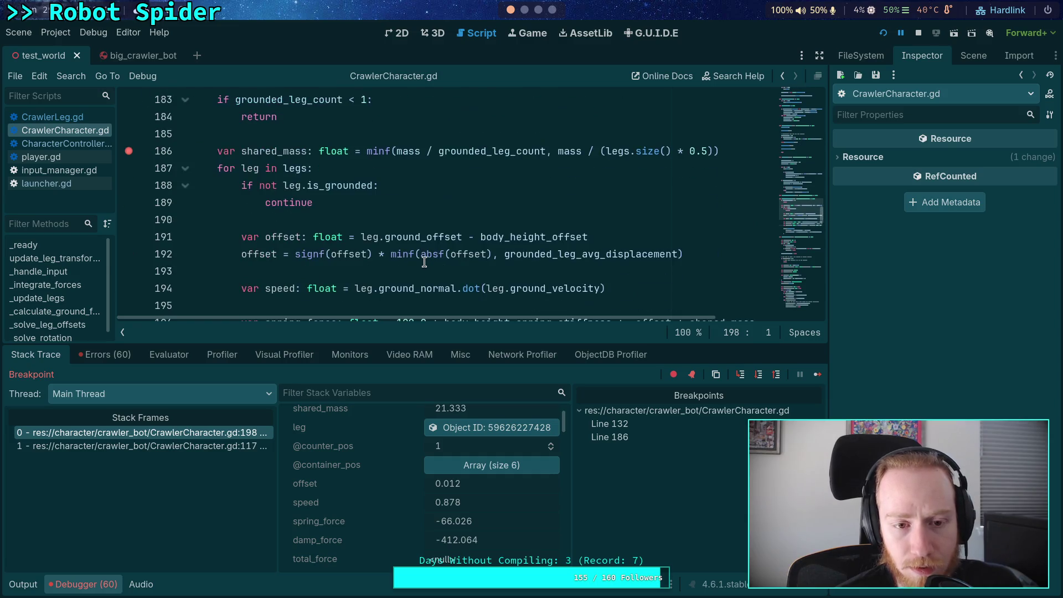
{"action": "scroll", "coordinate": [421, 265], "scroll_direction": "up", "scroll_amount": 20}
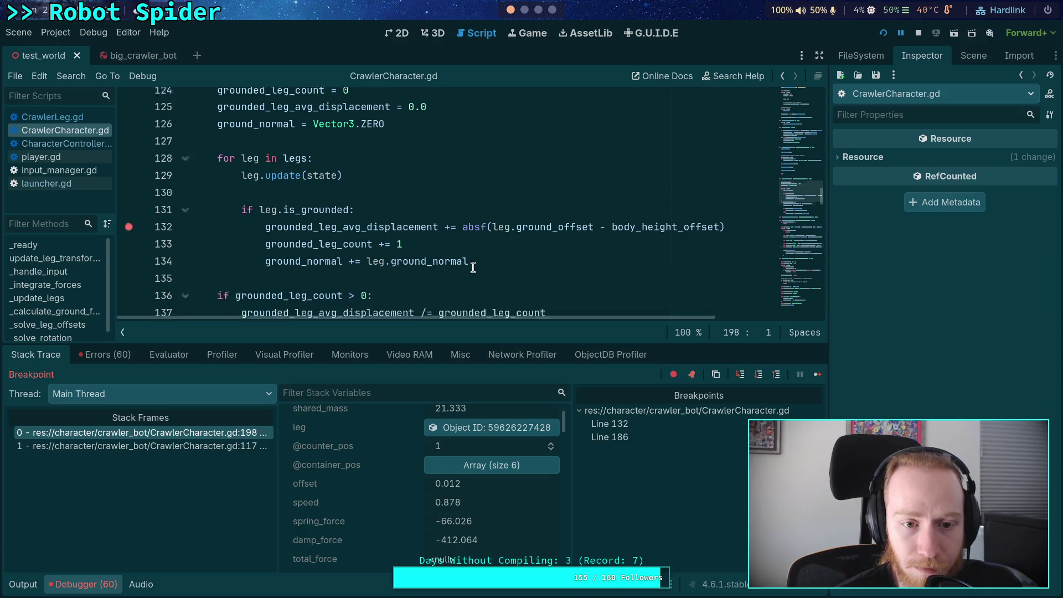
{"action": "scroll", "coordinate": [473, 268], "scroll_direction": "up", "scroll_amount": 1}
{"action": "scroll", "coordinate": [393, 248], "scroll_direction": "down", "scroll_amount": 4}
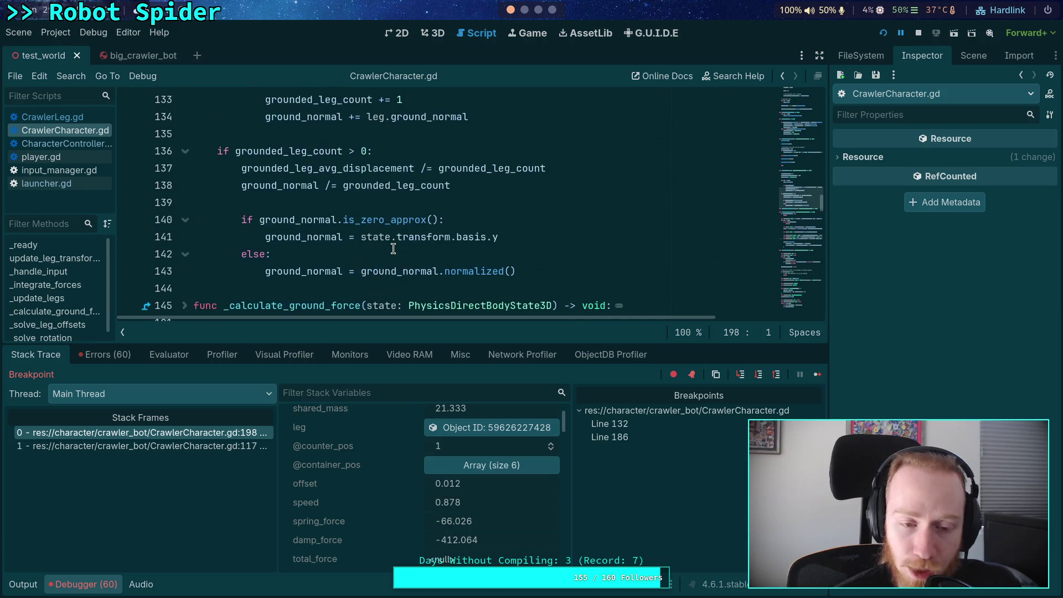
{"action": "scroll", "coordinate": [393, 249], "scroll_direction": "down", "scroll_amount": 1}
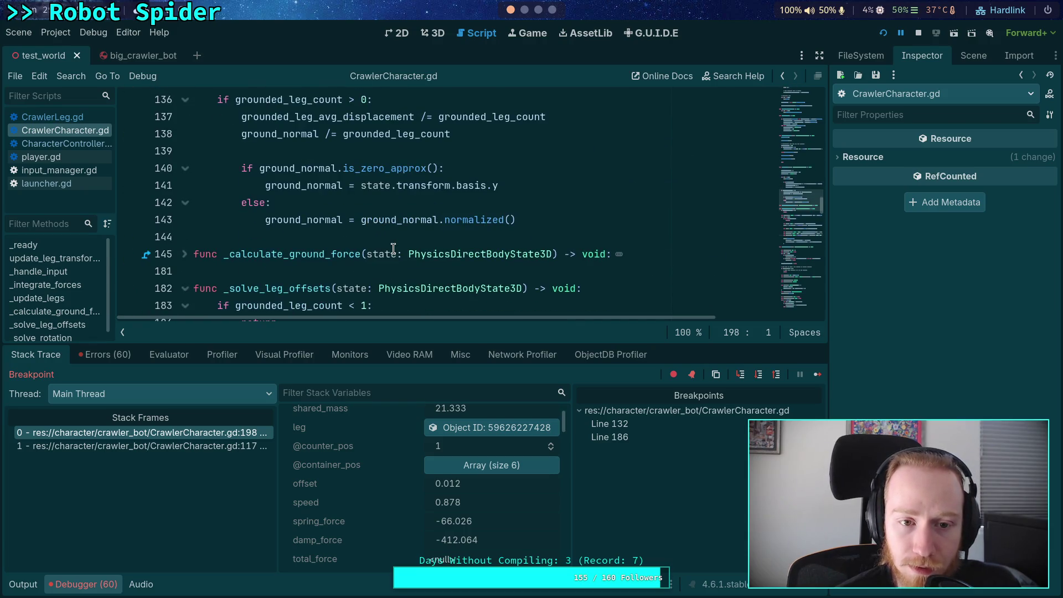
{"action": "scroll", "coordinate": [393, 248], "scroll_direction": "down", "scroll_amount": 5}
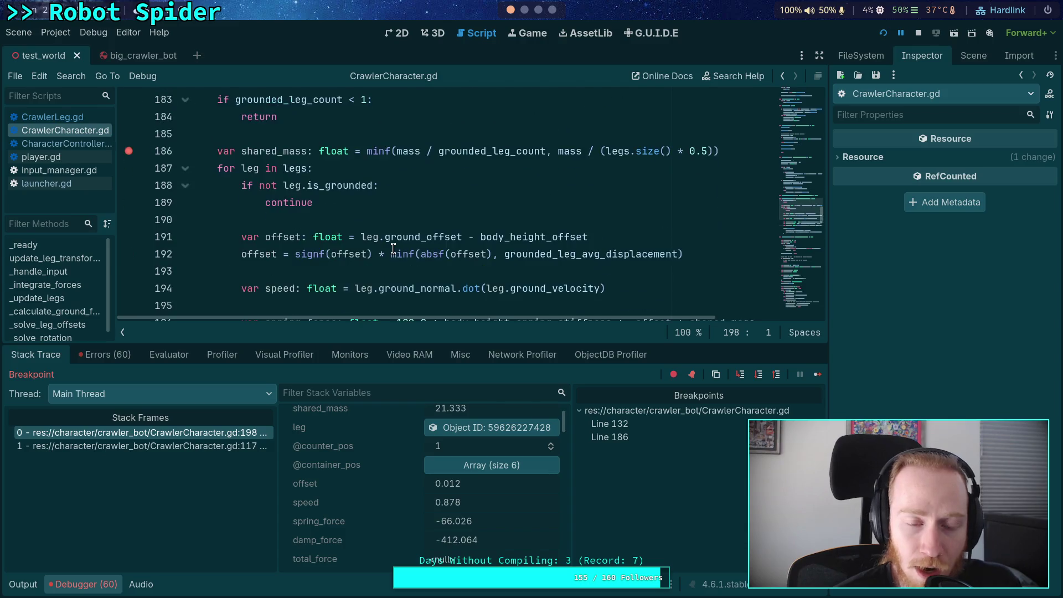
{"action": "scroll", "coordinate": [393, 248], "scroll_direction": "down", "scroll_amount": 1}
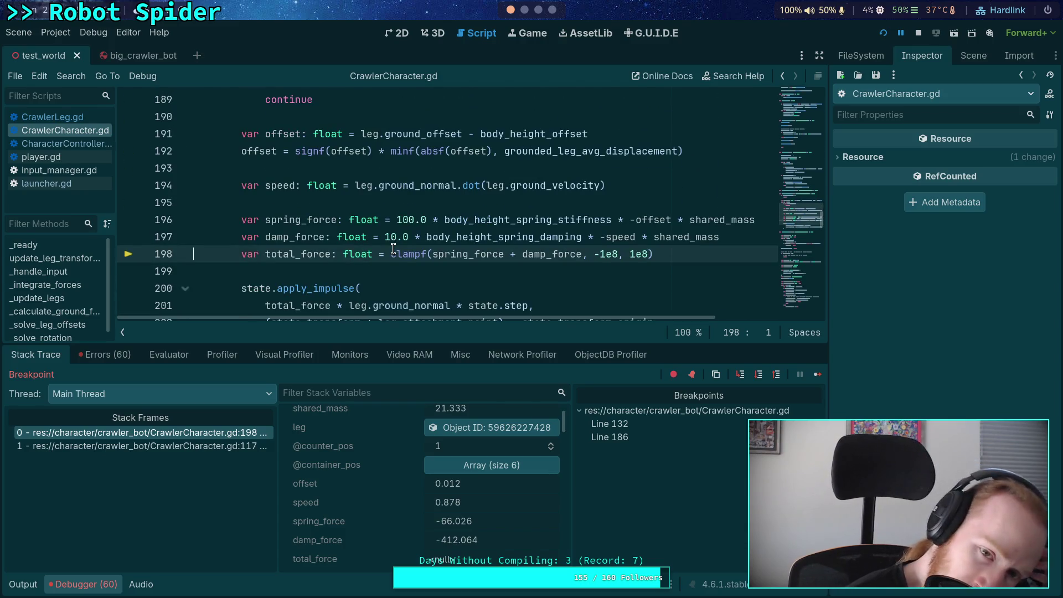